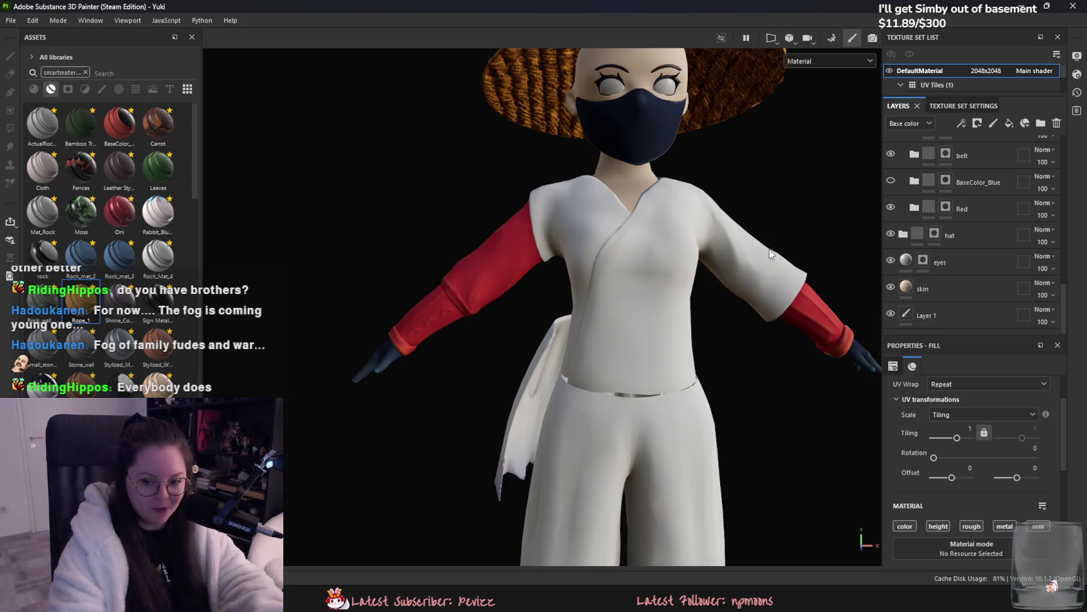
Step: Save the Yuki project with Ctrl+S, orbiting and panning the character left in the viewport
mouse_move(652, 334)
alt+mouse_down()
mouse_move(772, 393)
mouse_move(793, 372)
alt+mouse_up()
key(ctrl+s)
alt+middle_drag(761, 334, 610, 311)
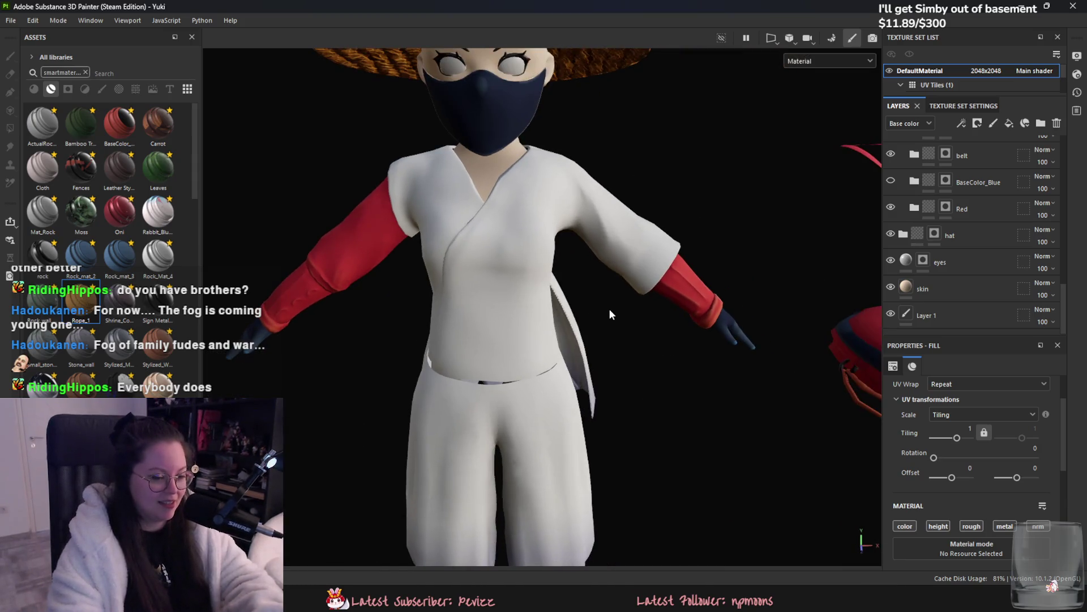
scroll(892, 235, up, 5)
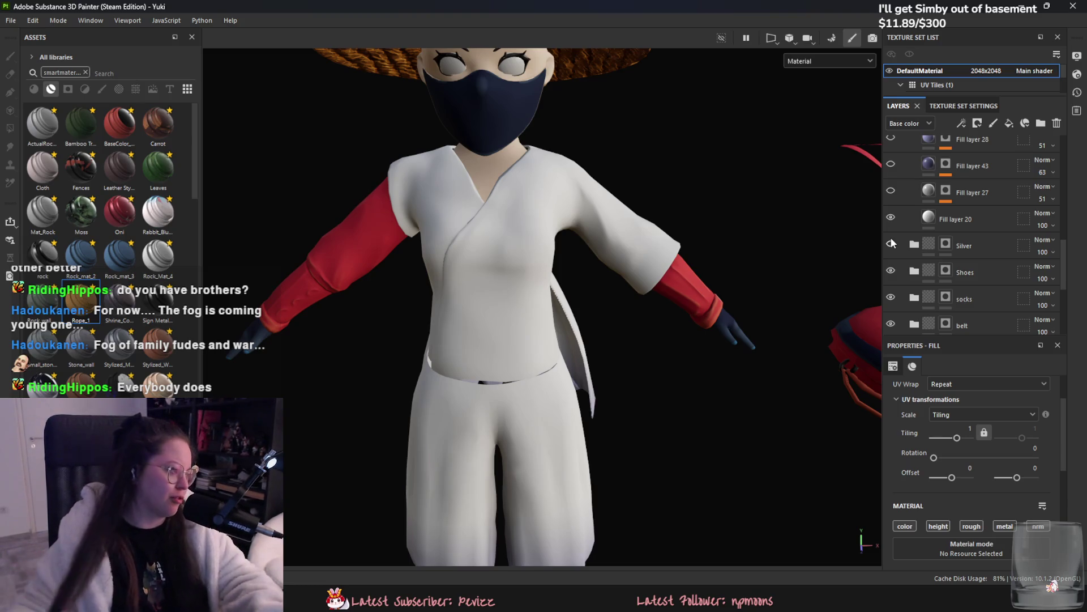
Step: Hide the Silver folder in the Layers panel
click(891, 240)
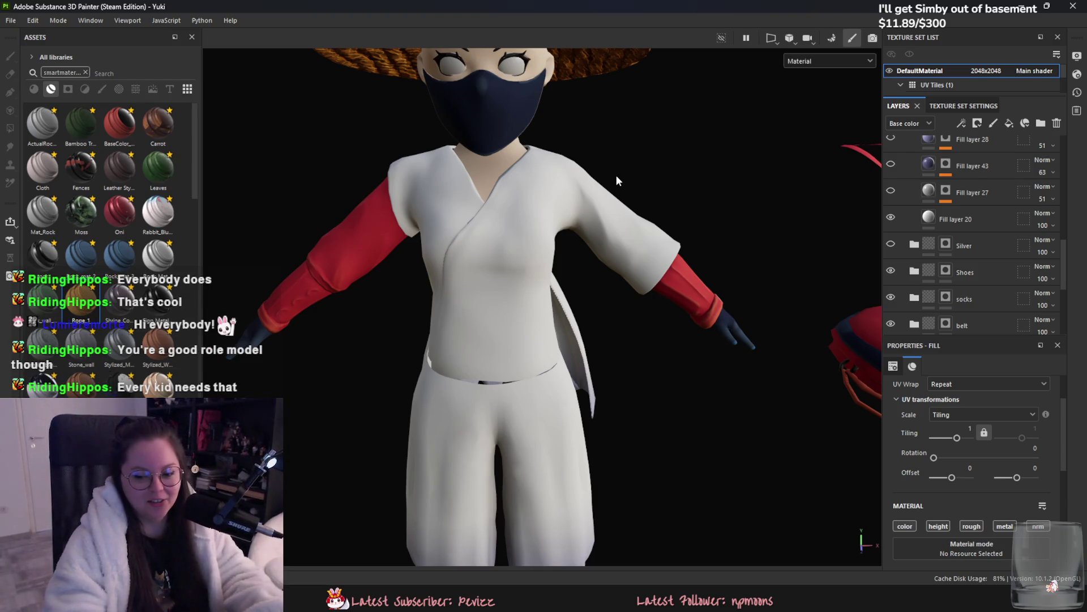
mouse_move(690, 308)
alt+mouse_down()
mouse_move(646, 383)
mouse_move(587, 369)
mouse_move(628, 401)
mouse_move(763, 347)
alt+mouse_up()
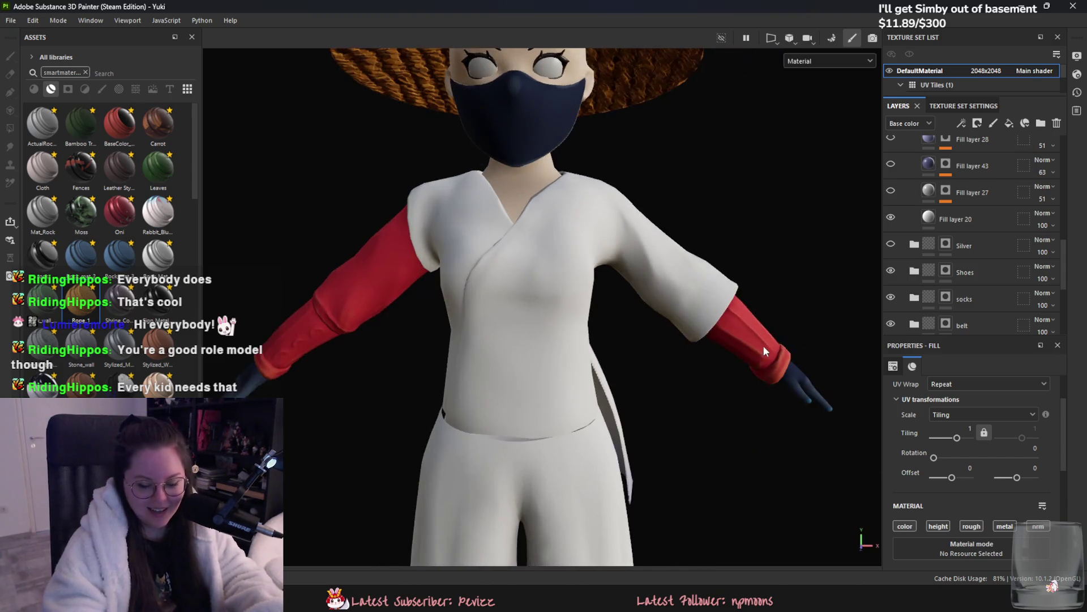
scroll(684, 273, up, 2)
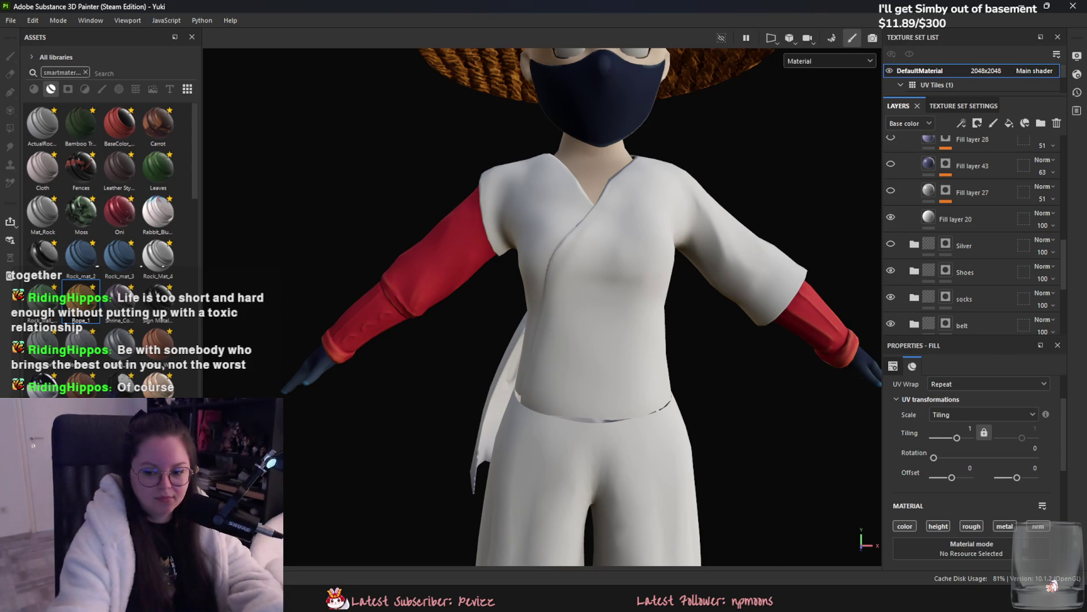
scroll(963, 238, up, 5)
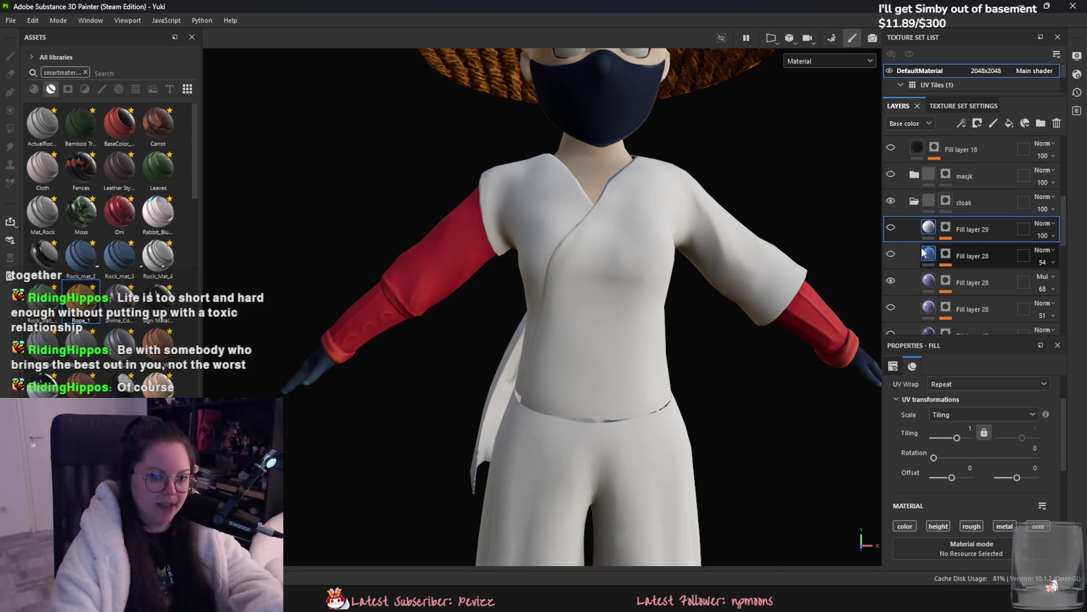
scroll(732, 277, down, 3)
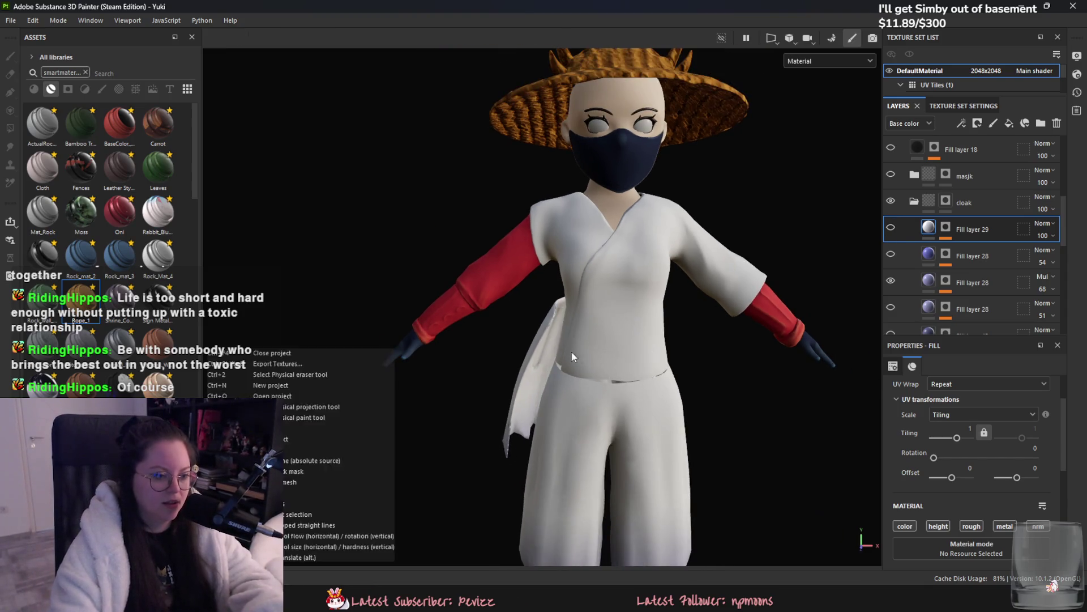
mouse_move(572, 356)
alt+mouse_down()
mouse_move(752, 290)
mouse_move(744, 328)
mouse_move(675, 363)
mouse_move(722, 439)
mouse_move(626, 453)
mouse_move(626, 406)
alt+mouse_up()
scroll(625, 406, up, 2)
Step: Show Fill layer 28's darker shading with the grey stroke layer off, and frame the model
scroll(963, 238, down, 1)
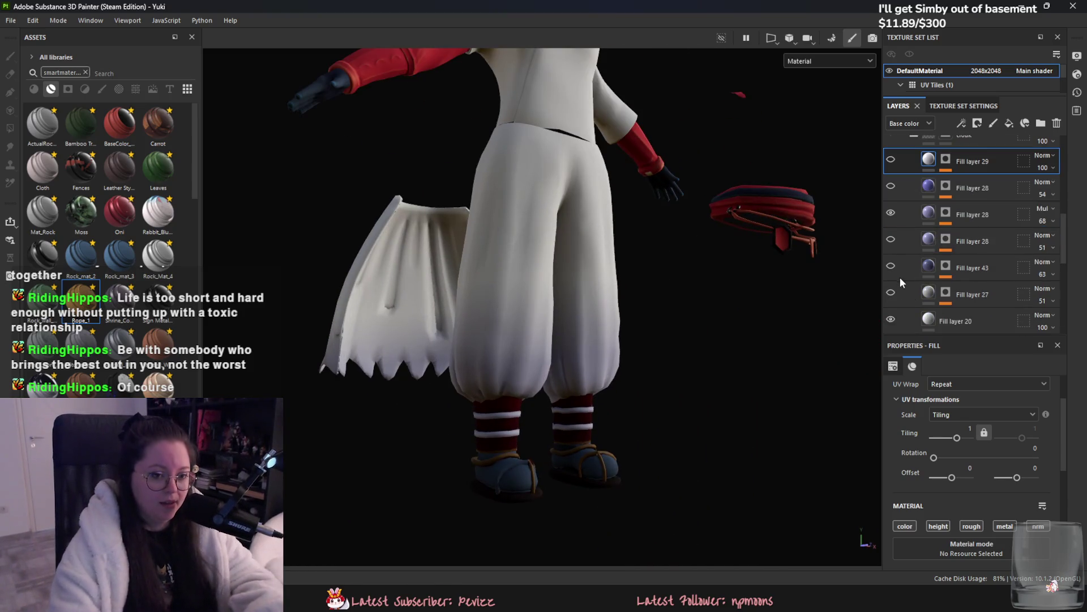
click(896, 291)
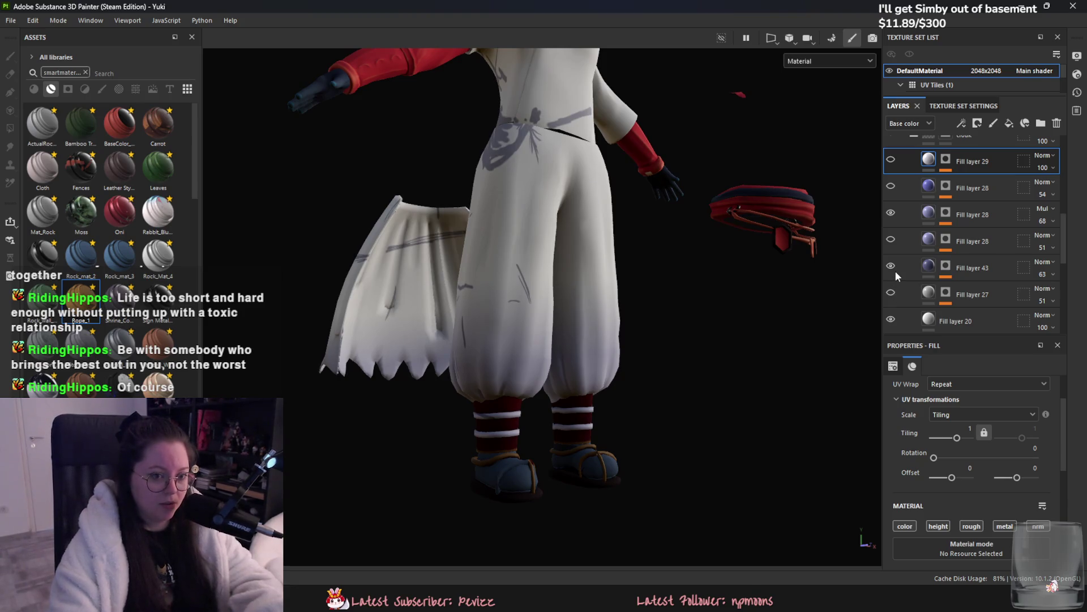
click(895, 268)
click(895, 242)
click(896, 243)
click(895, 243)
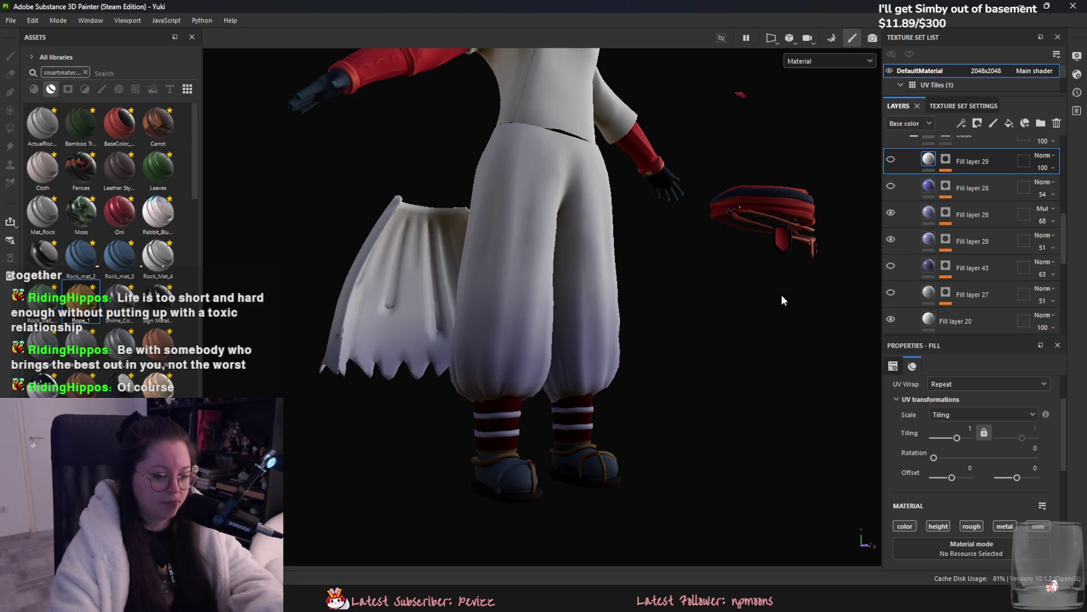
key(f)
scroll(554, 366, up, 5)
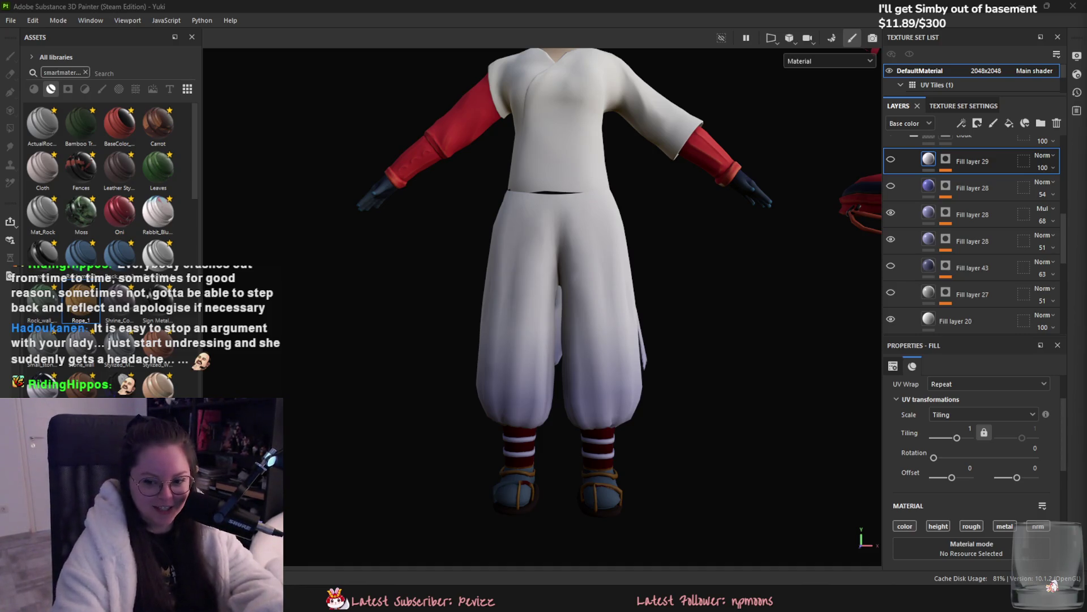
mouse_move(612, 433)
alt+mouse_down()
mouse_move(608, 412)
mouse_move(804, 441)
alt+mouse_up()
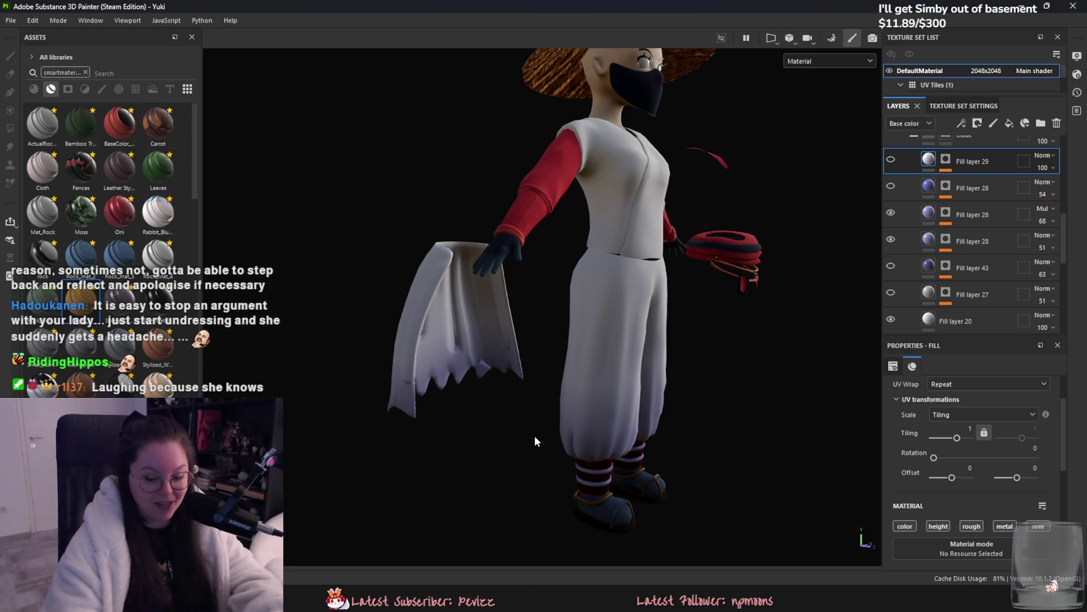
scroll(545, 467, up, 1)
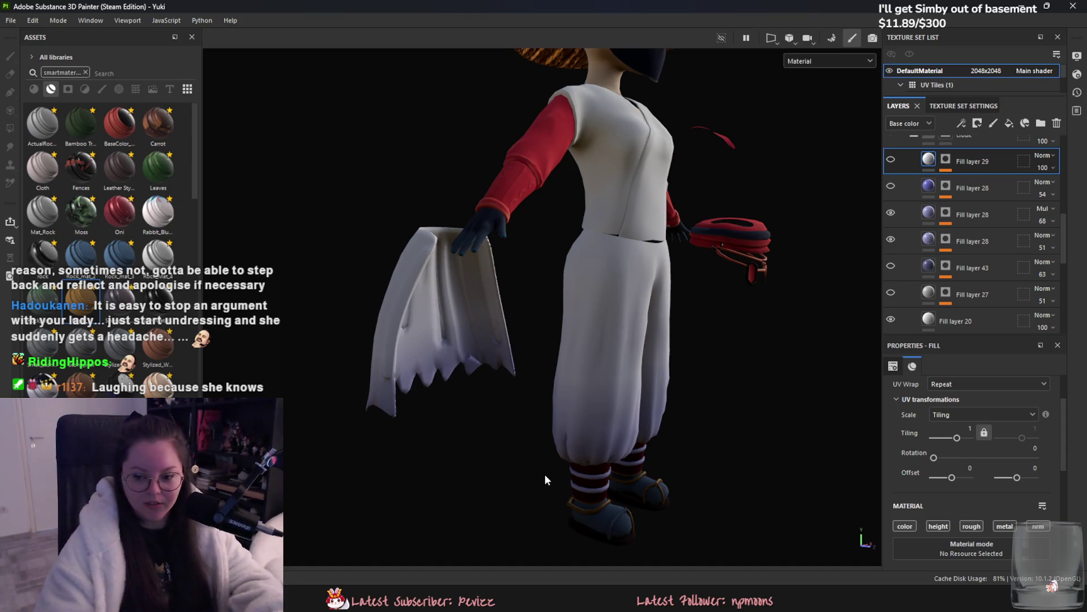
scroll(640, 467, up, 2)
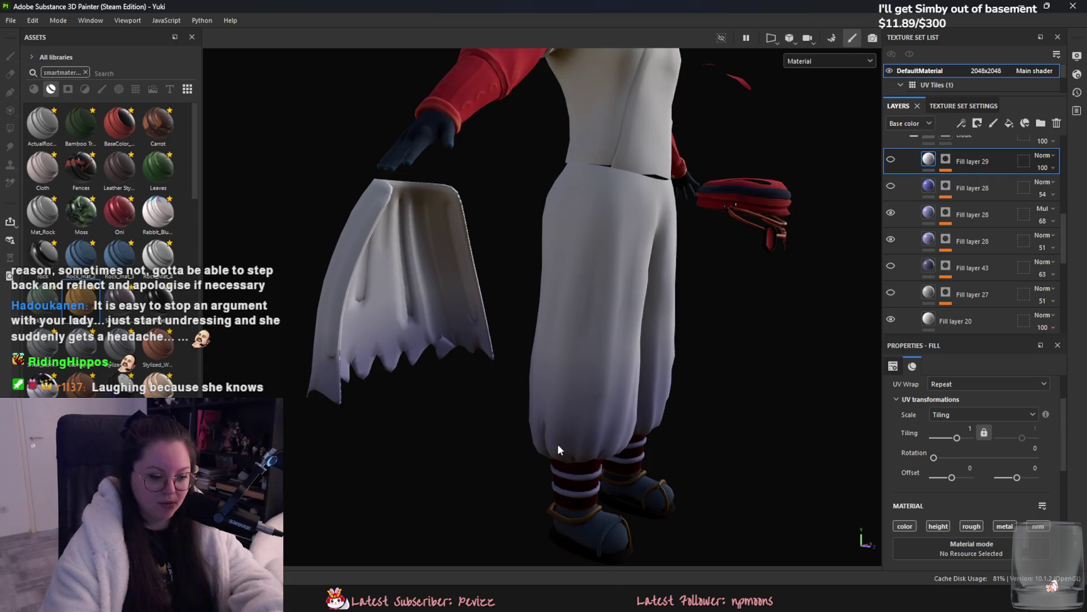
mouse_move(558, 449)
alt+mouse_down()
mouse_move(526, 456)
mouse_move(511, 433)
mouse_move(581, 467)
mouse_move(569, 474)
mouse_move(612, 463)
mouse_move(627, 476)
alt+mouse_up()
mouse_move(591, 440)
alt+mouse_down()
mouse_move(771, 460)
mouse_move(419, 334)
mouse_move(607, 376)
mouse_move(683, 433)
alt+mouse_up()
mouse_move(681, 392)
alt+right_down()
mouse_move(639, 419)
mouse_move(626, 339)
alt+right_up()
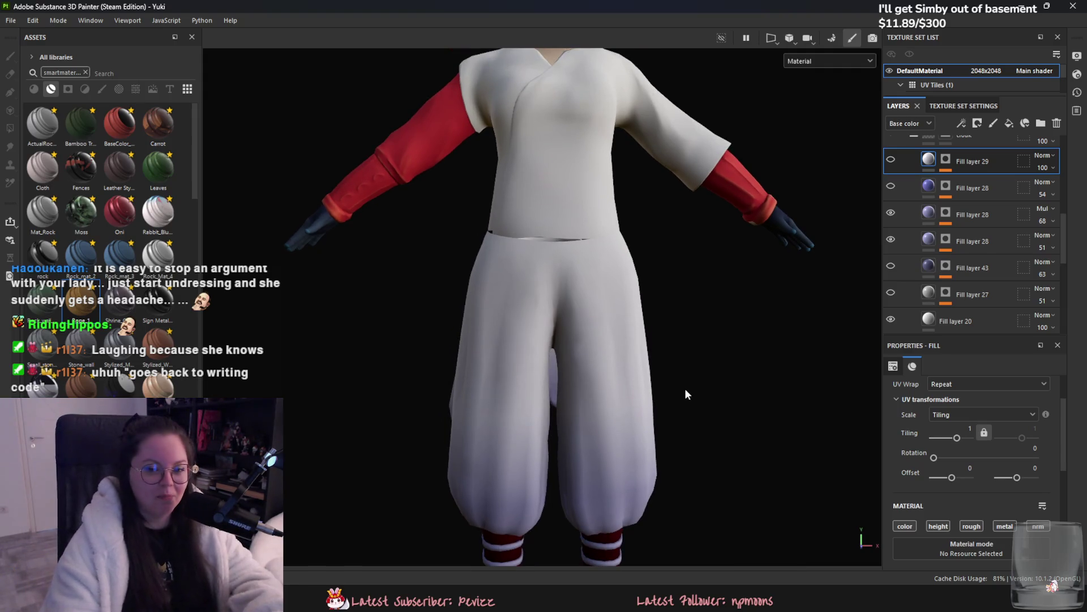
alt+middle_drag(715, 342, 705, 419)
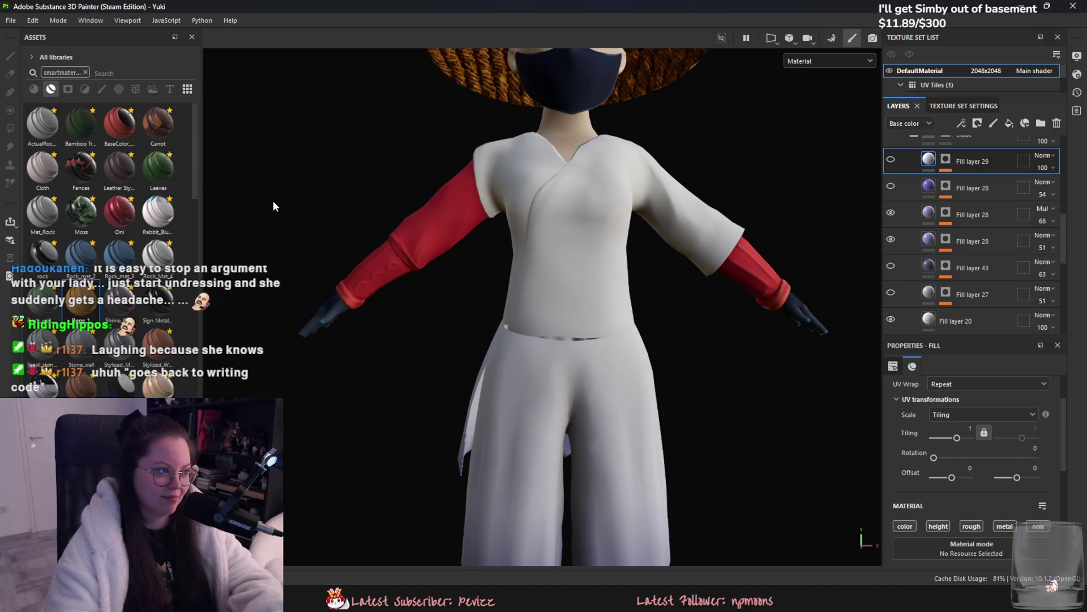
alt+middle_drag(469, 222, 500, 256)
scroll(1021, 232, up, 4)
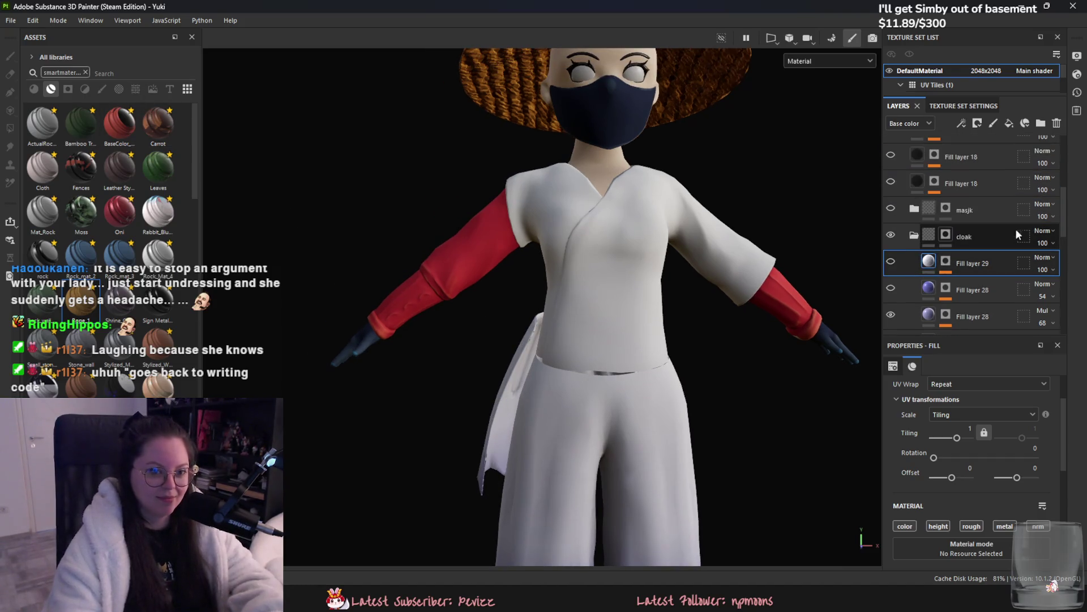
Step: Collapse the cloak folder so Silver, Shoes, socks, belt, Red and hat folders are listed
click(914, 235)
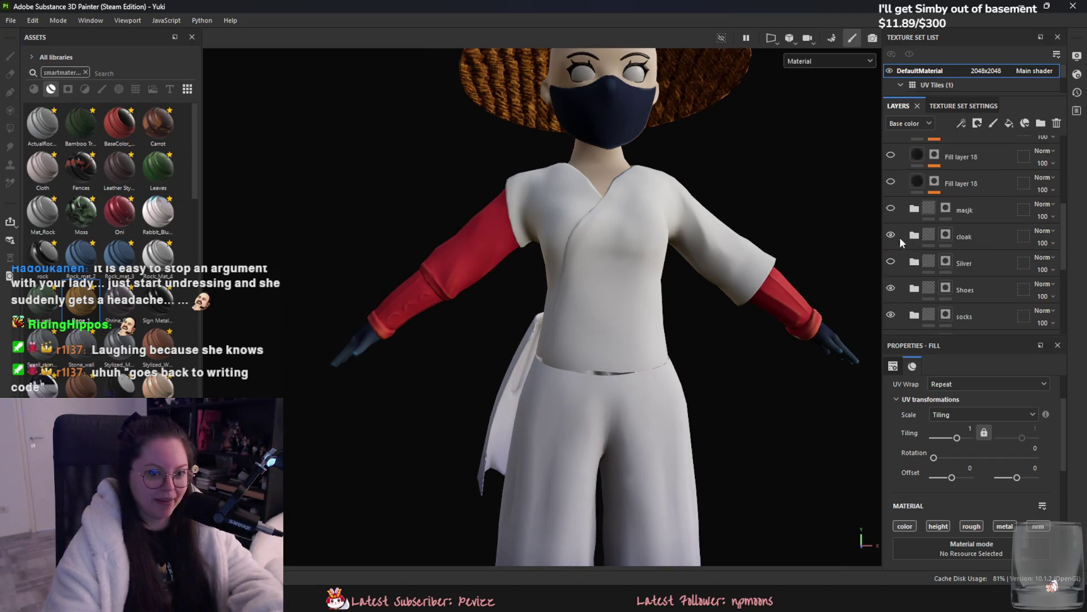
click(913, 236)
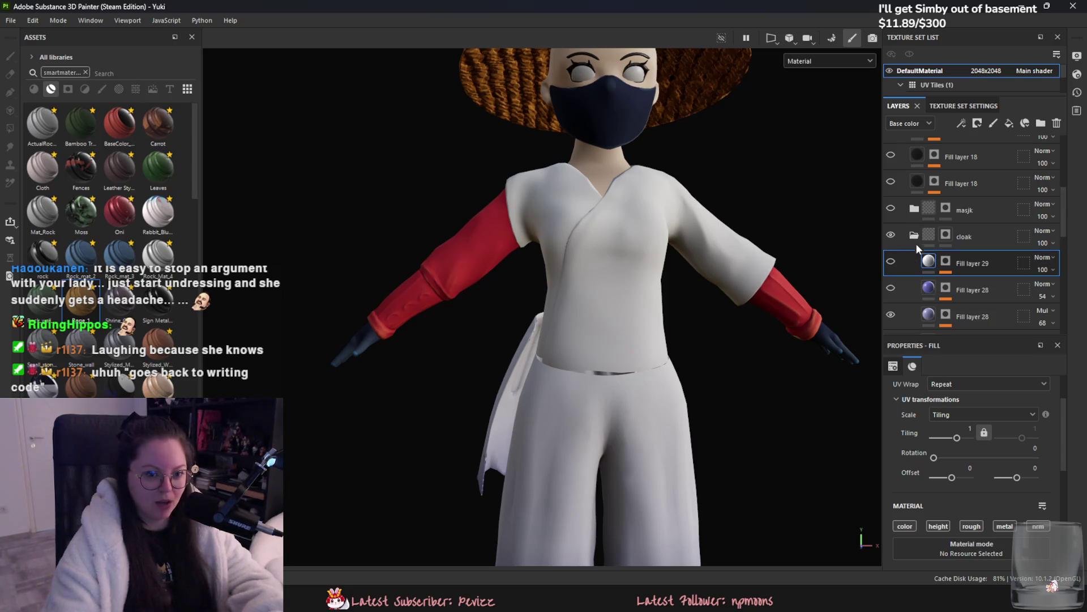
scroll(917, 257, down, 3)
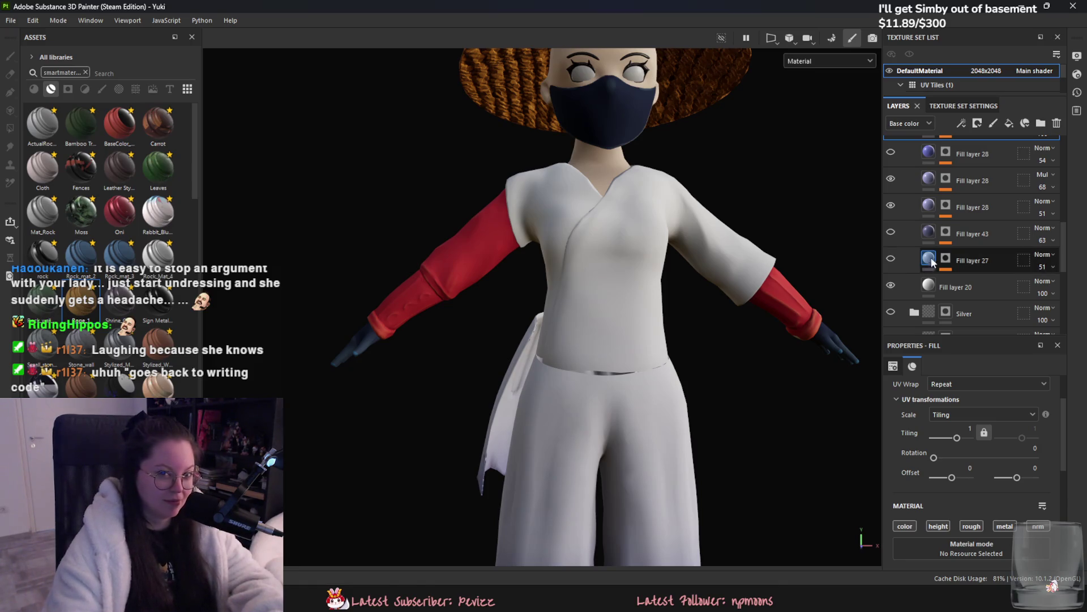
scroll(933, 187, up, 2)
click(913, 170)
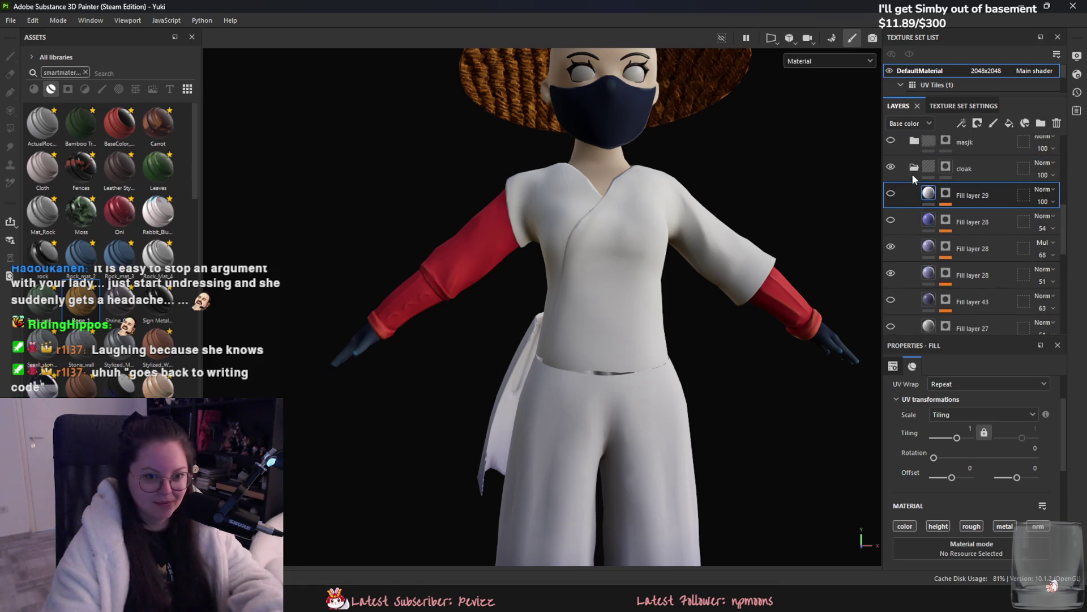
scroll(934, 244, down, 1)
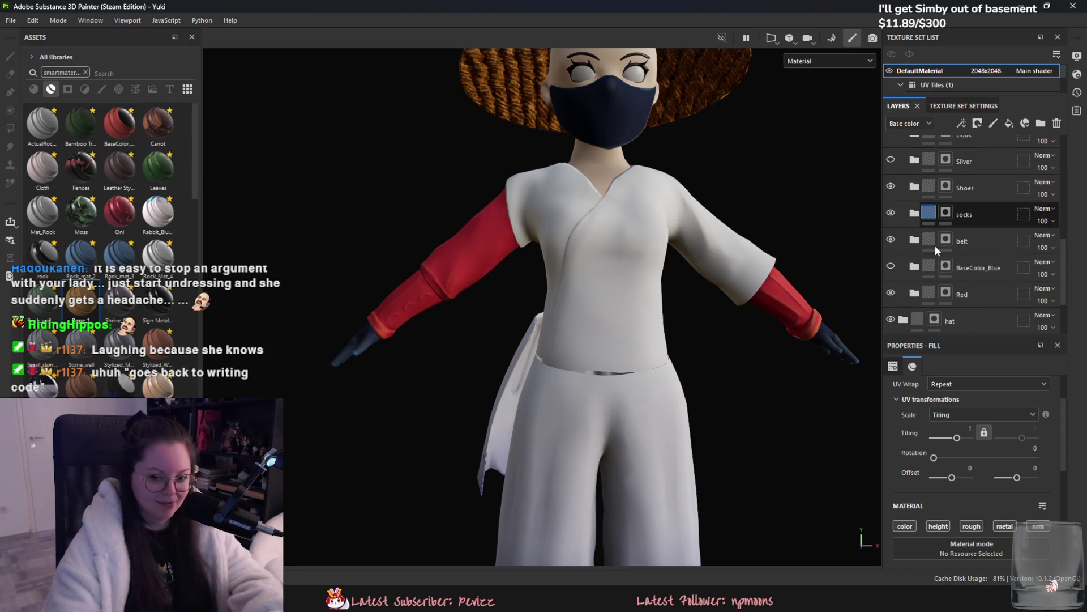
scroll(959, 260, down, 1)
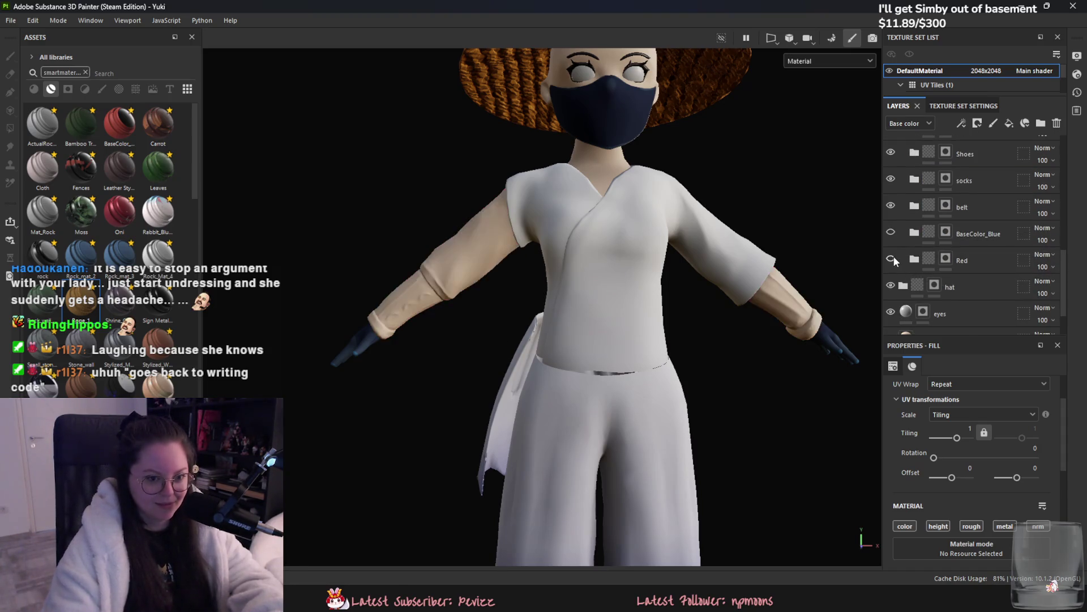
alt+drag(691, 286, 733, 321)
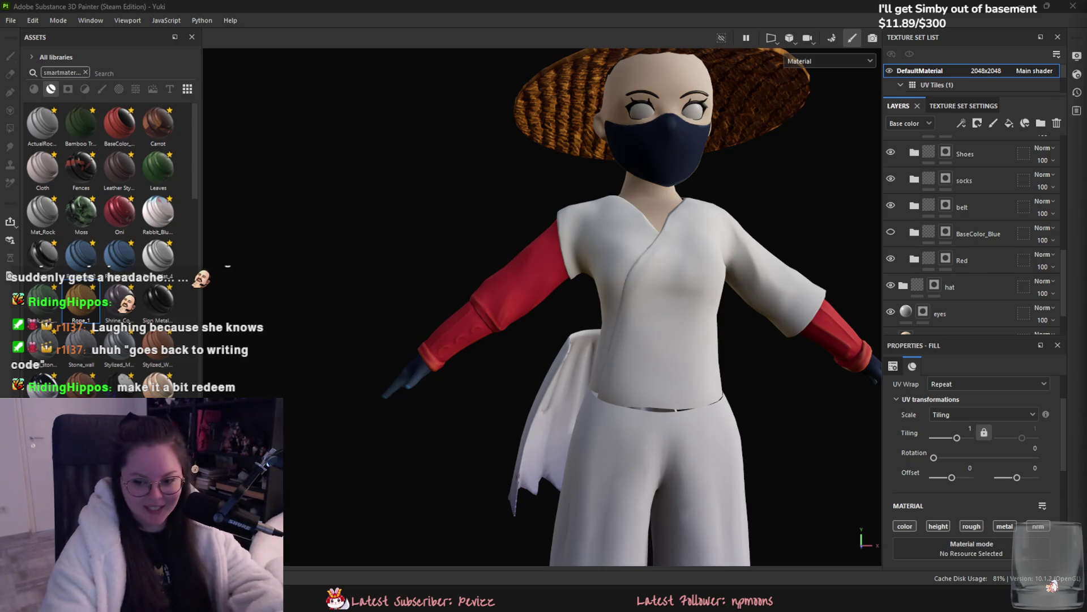
scroll(757, 305, up, 2)
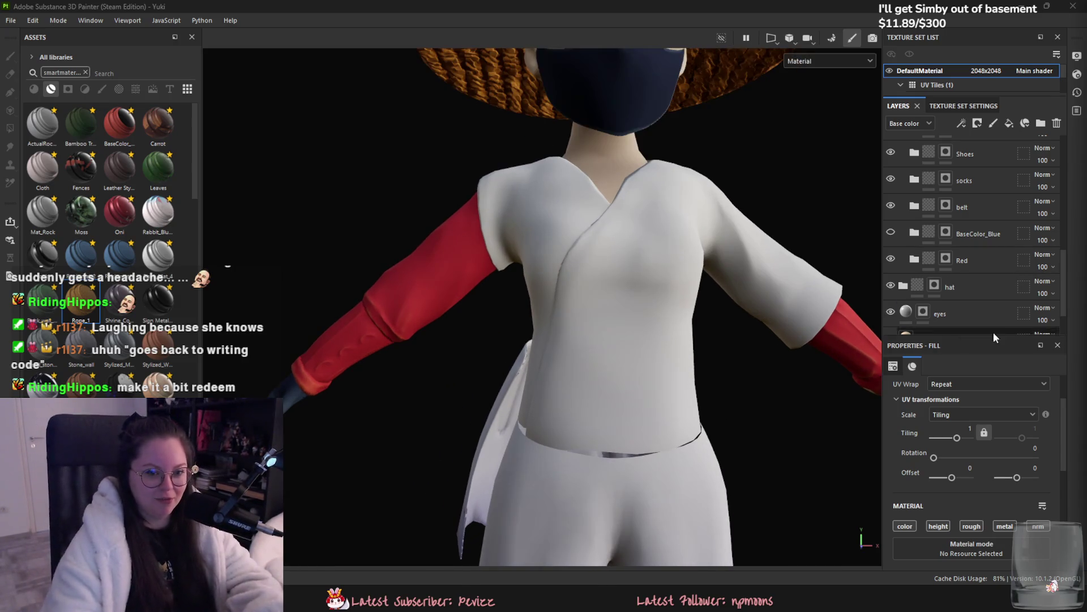
scroll(995, 269, up, 1)
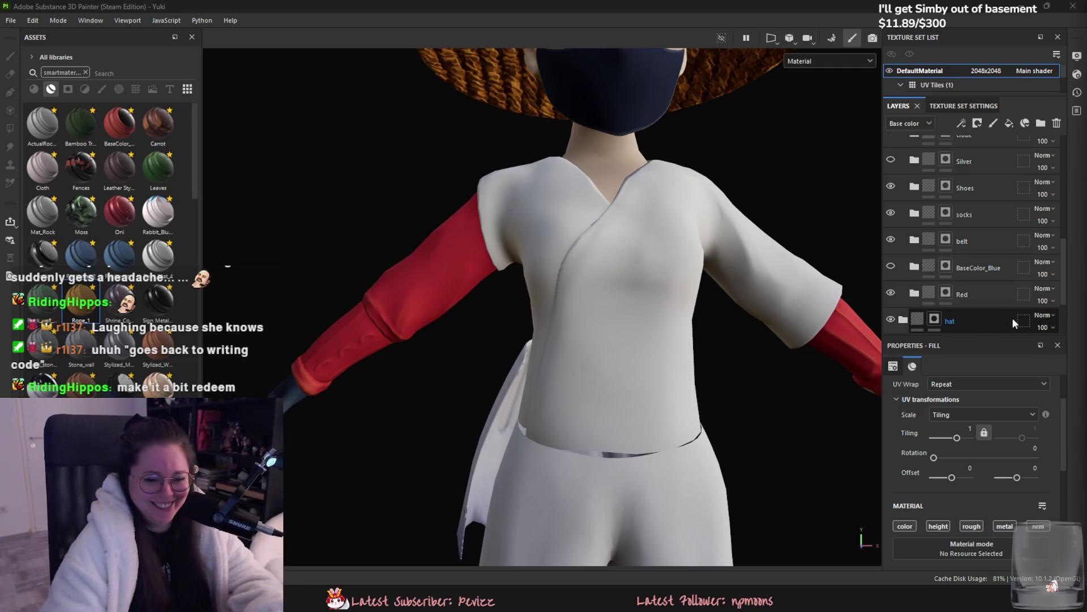
scroll(970, 294, down, 1)
Step: Expand the Red folder and toggle Fill layer 32 to compare its effect on the sleeve
mouse_move(391, 249)
alt+mouse_down()
mouse_move(383, 243)
mouse_move(896, 260)
alt+mouse_up()
click(914, 259)
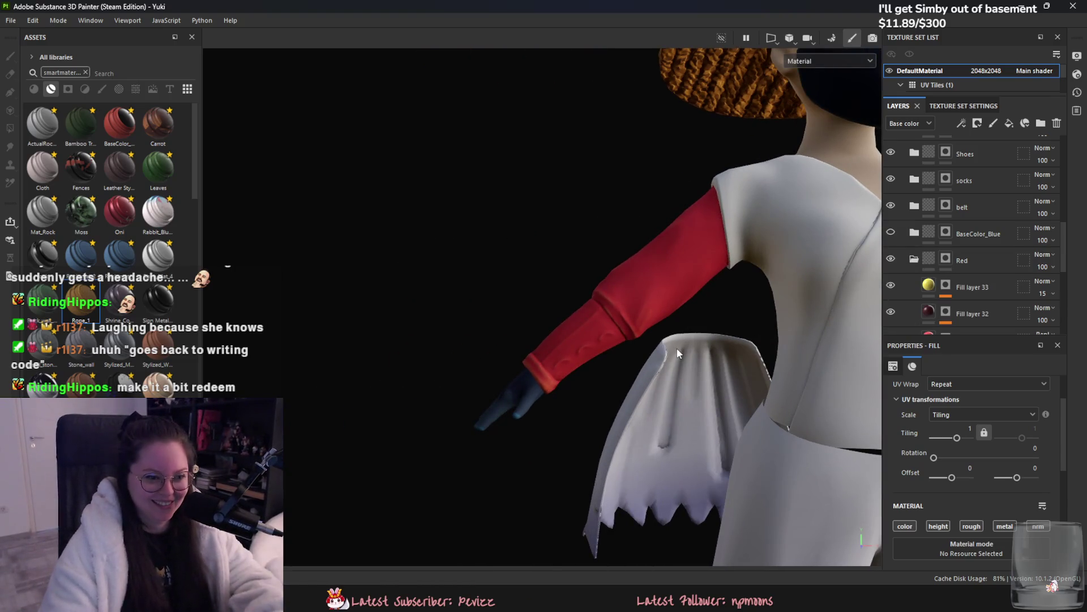
scroll(962, 277, down, 3)
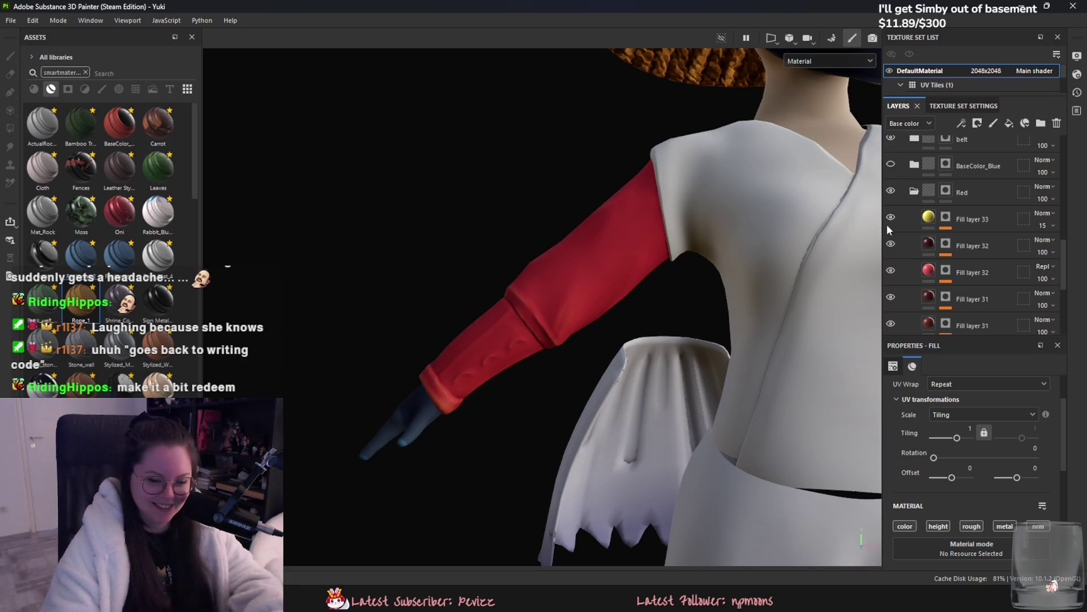
click(894, 264)
click(895, 264)
click(894, 265)
click(895, 266)
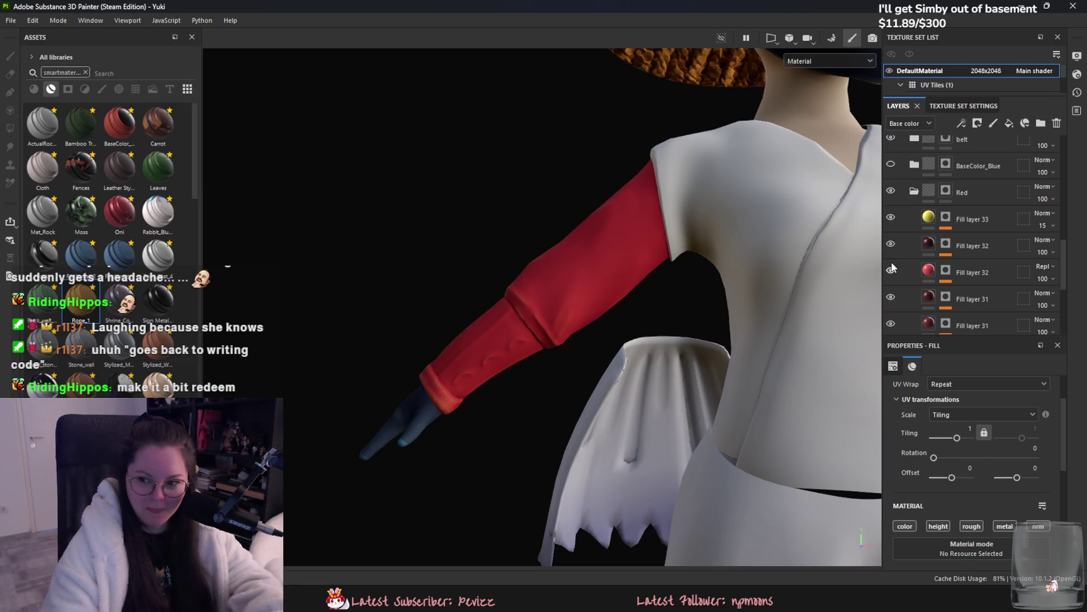
Step: Toggle Fill layer 30, then make the cloak group visible, expand it and select its mask
scroll(887, 294, down, 3)
click(892, 288)
click(890, 283)
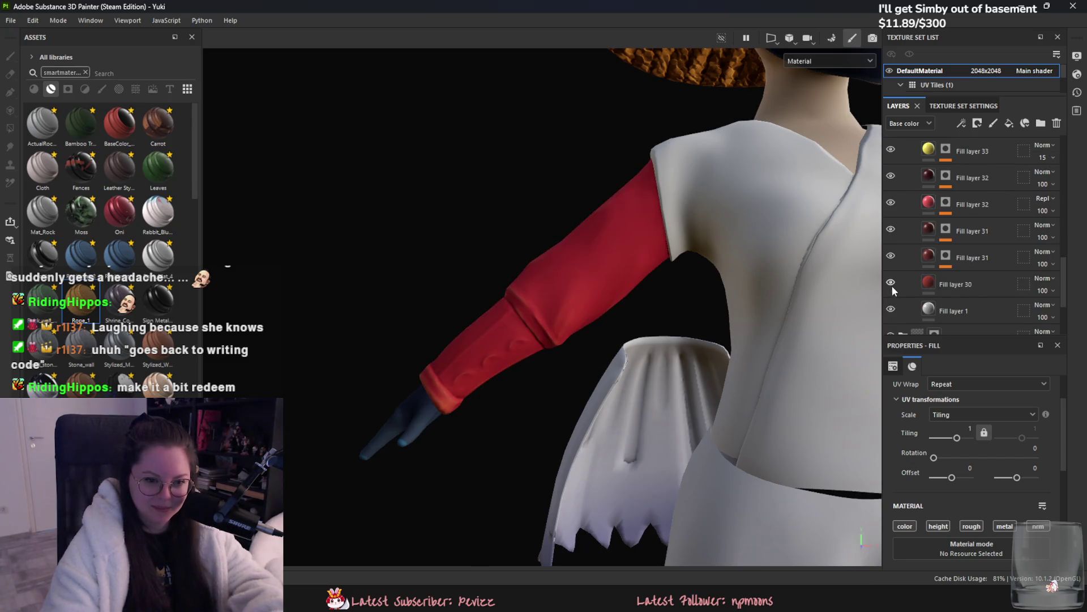
scroll(900, 277, up, 5)
scroll(943, 263, up, 3)
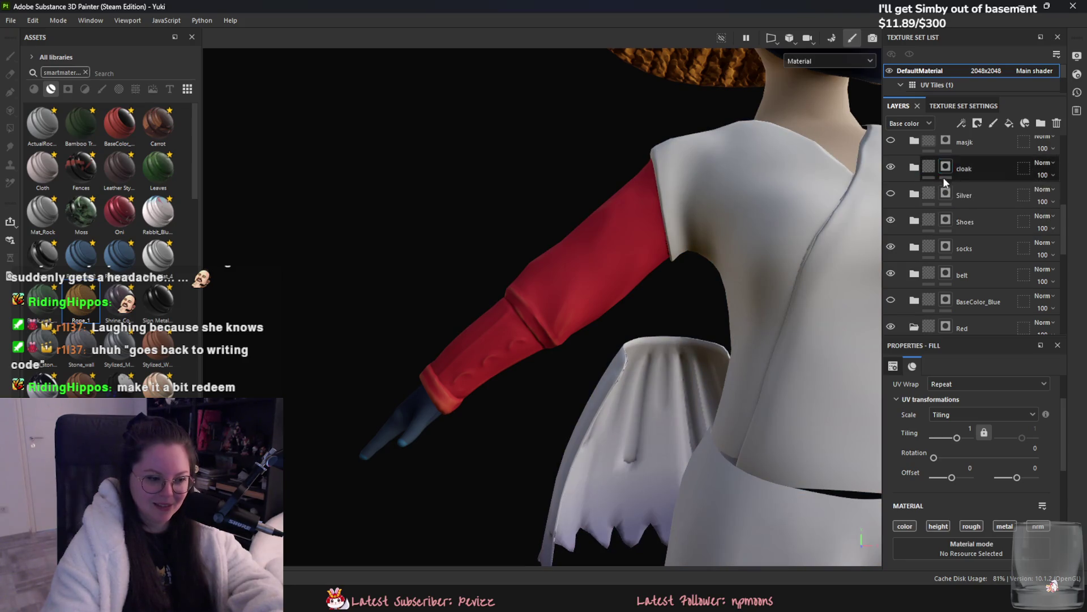
click(891, 168)
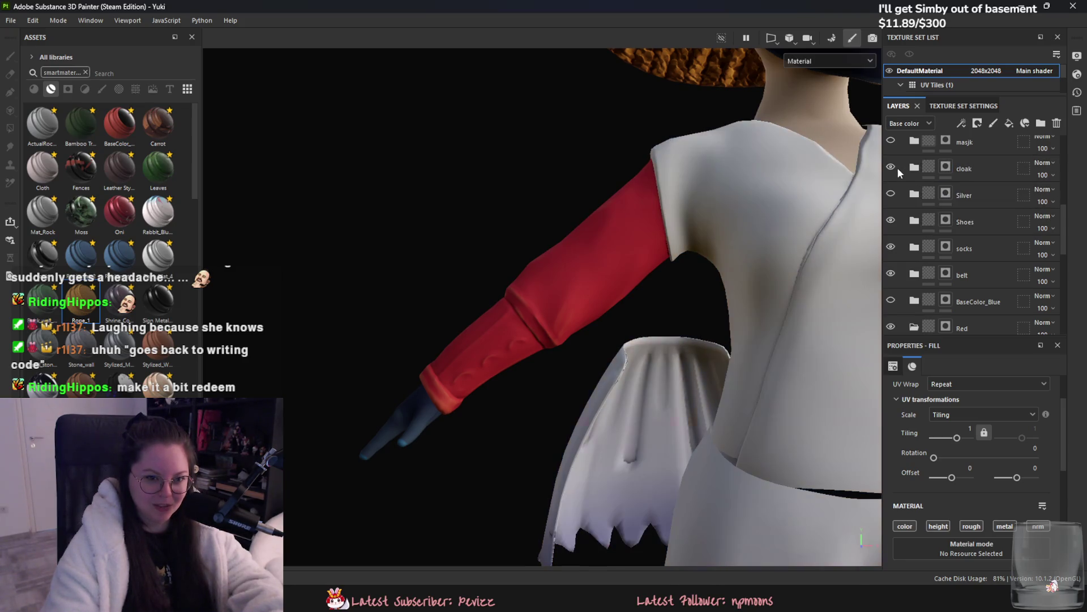
click(914, 168)
click(943, 167)
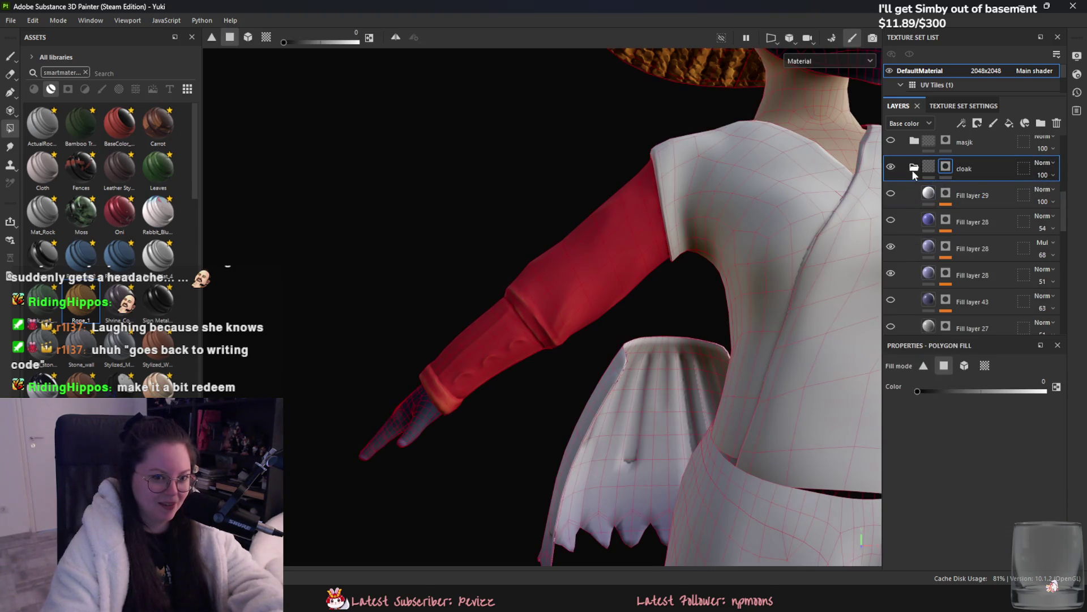
Step: Add a paint layer in the cloak group and pick the Basic Hard brush at size 2.58
right_click(986, 168)
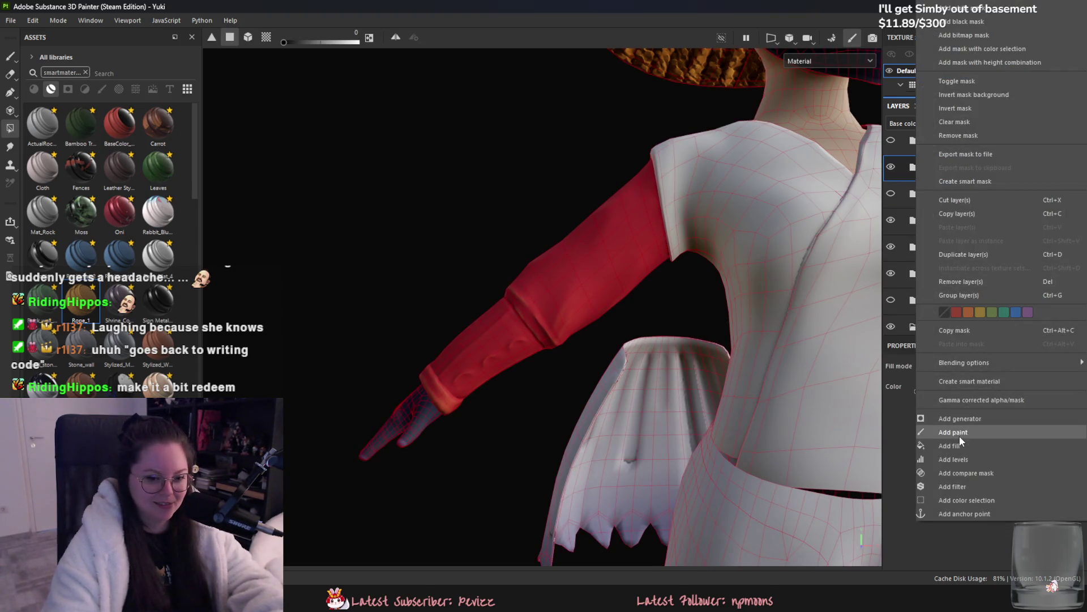
click(958, 433)
scroll(561, 338, up, 3)
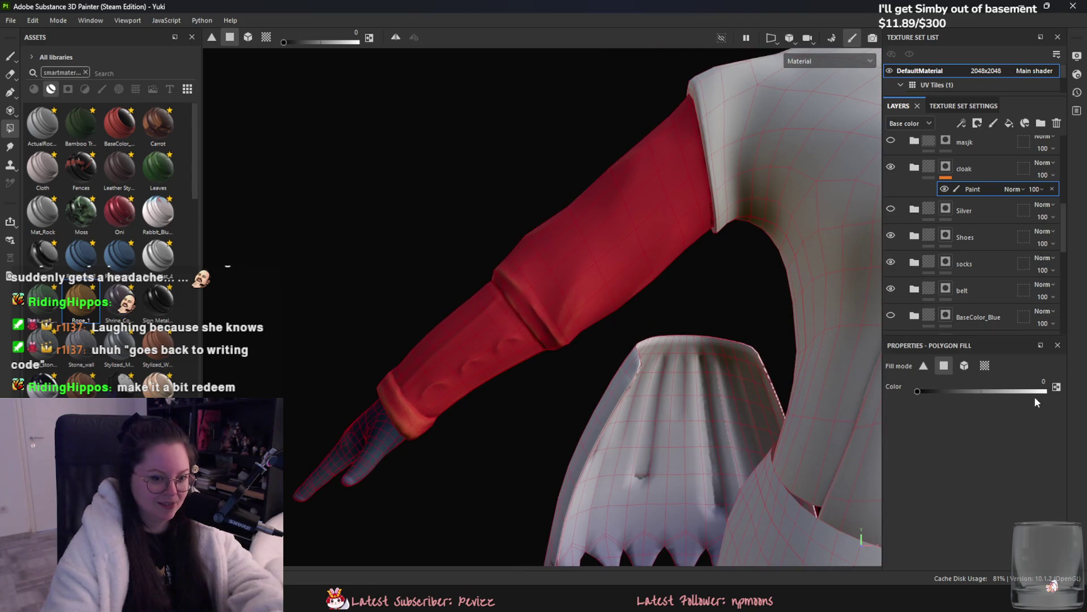
click(10, 55)
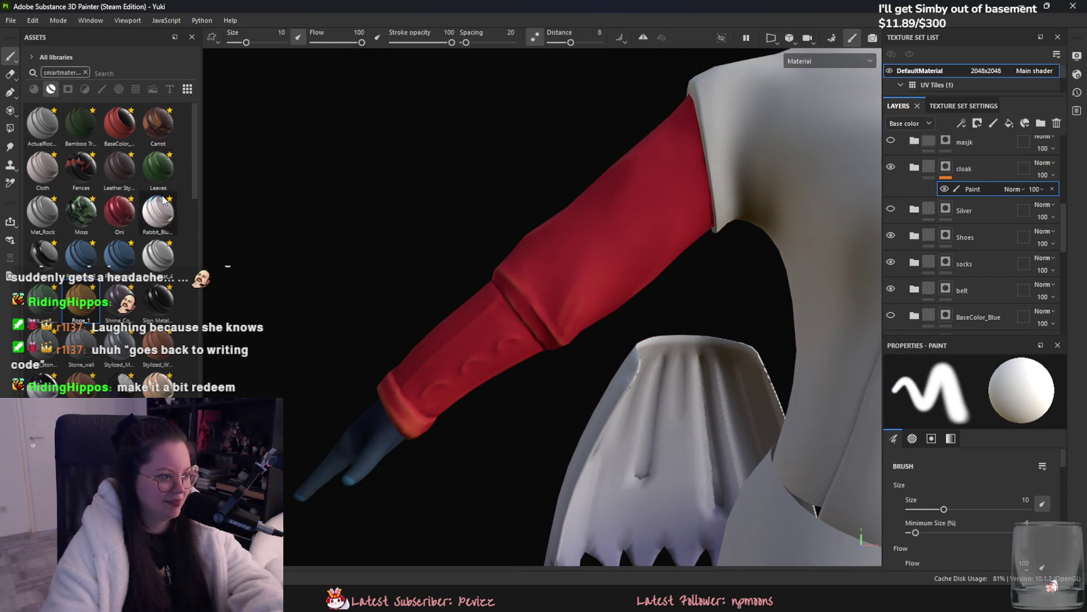
click(85, 72)
click(102, 88)
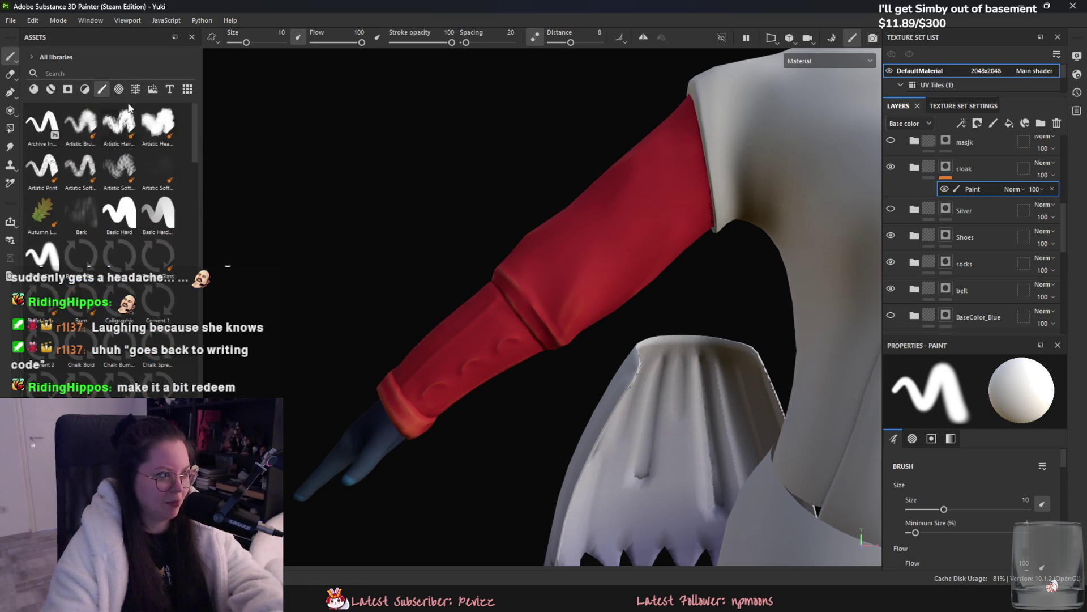
click(135, 214)
drag(251, 43, 238, 43)
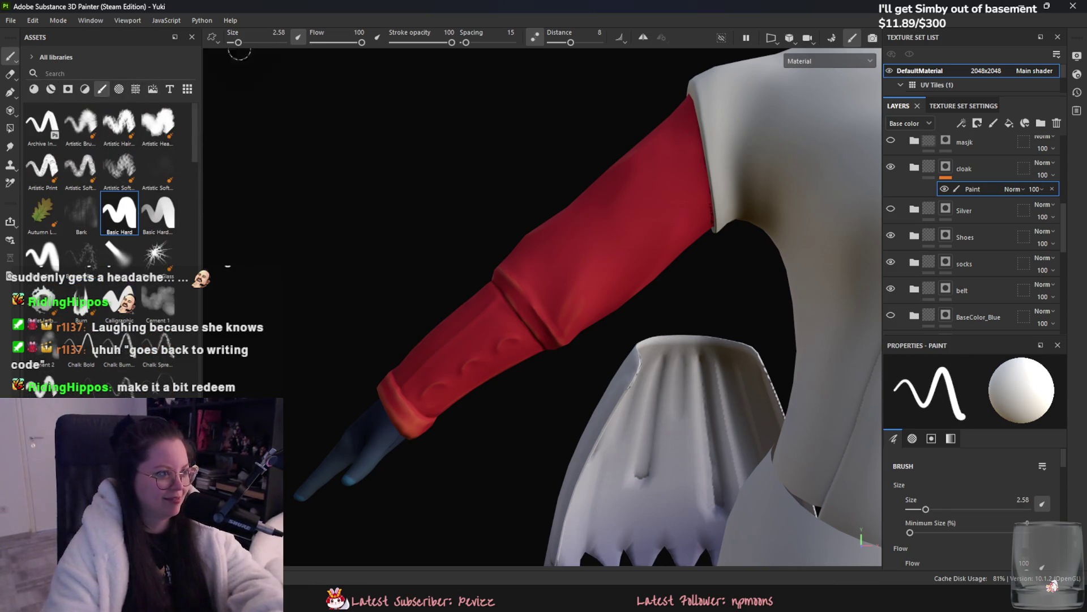
scroll(453, 306, up, 5)
Step: Paint white around the sleeve's wrist cuff from all sides, touching up at brush size 0.41
mouse_move(438, 318)
mouse_down()
mouse_move(488, 361)
mouse_move(436, 311)
mouse_move(504, 393)
mouse_up()
mouse_move(219, 243)
alt+mouse_down()
mouse_move(547, 364)
mouse_move(637, 331)
mouse_move(527, 326)
mouse_move(594, 326)
mouse_move(720, 394)
mouse_move(766, 401)
mouse_move(649, 364)
mouse_move(575, 393)
mouse_move(516, 440)
mouse_move(699, 369)
mouse_move(679, 364)
mouse_move(644, 388)
mouse_move(656, 386)
mouse_move(597, 389)
mouse_move(651, 317)
mouse_move(687, 297)
mouse_move(697, 320)
mouse_move(669, 348)
alt+mouse_up()
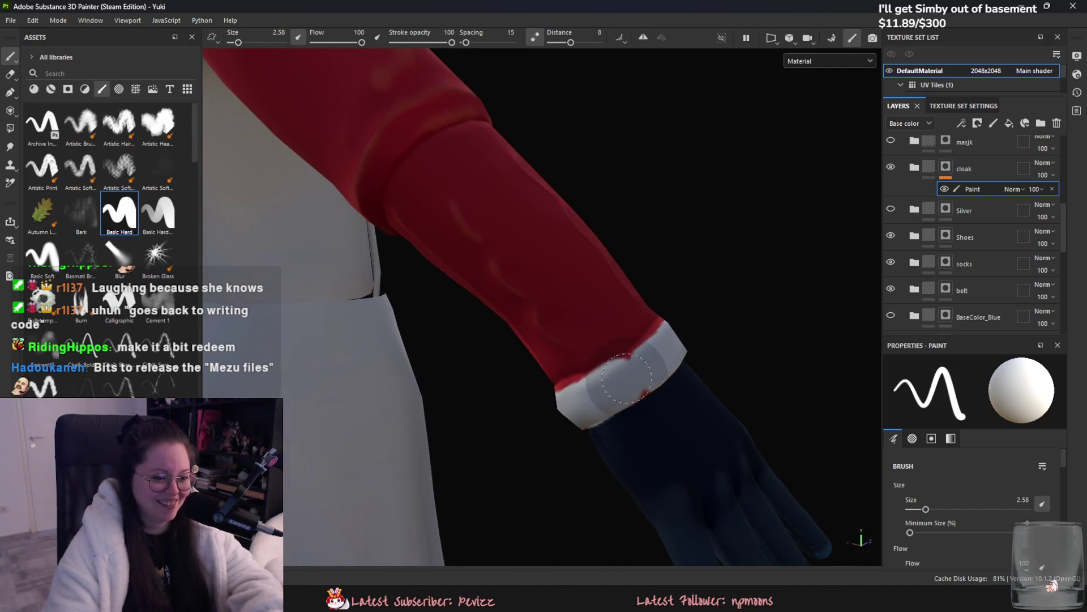
mouse_move(707, 297)
alt+mouse_down()
mouse_move(728, 323)
mouse_move(637, 377)
alt+mouse_up()
mouse_move(623, 413)
alt+mouse_down()
mouse_move(597, 427)
mouse_move(609, 430)
mouse_move(672, 306)
alt+mouse_up()
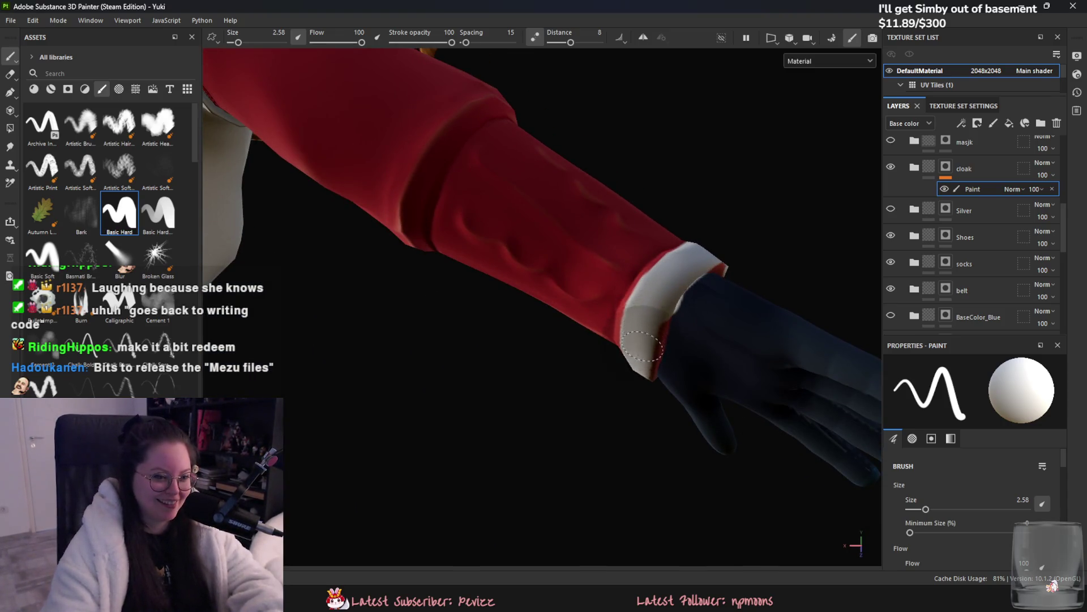
mouse_move(621, 439)
alt+mouse_down()
mouse_move(663, 350)
mouse_move(647, 338)
mouse_move(825, 440)
mouse_move(590, 311)
mouse_move(587, 285)
mouse_move(612, 317)
mouse_move(690, 319)
mouse_move(589, 306)
mouse_move(614, 326)
mouse_move(584, 295)
mouse_move(634, 323)
alt+mouse_up()
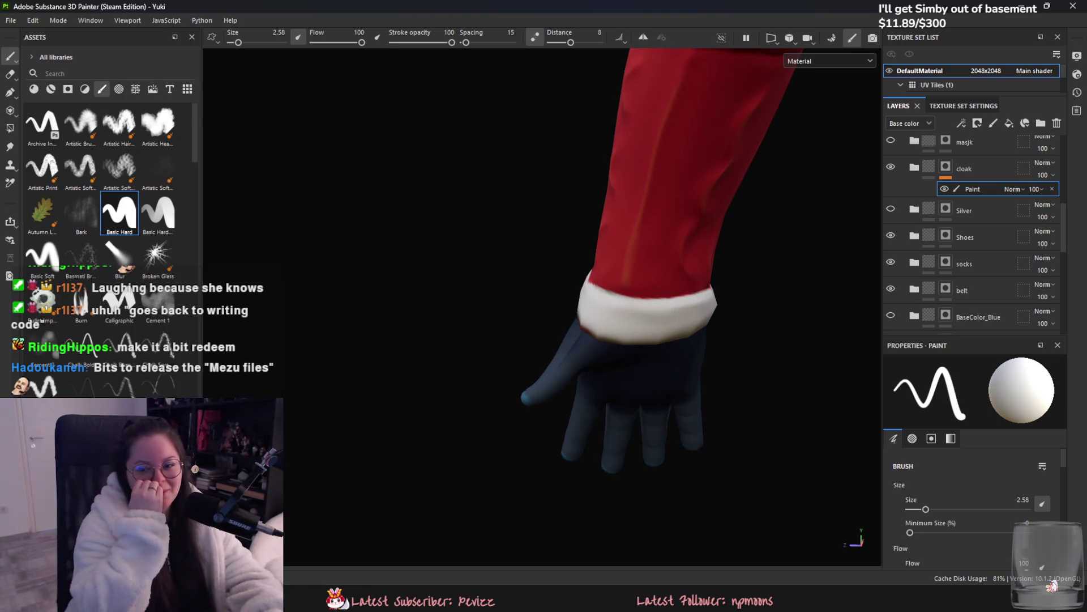
mouse_move(668, 309)
alt+mouse_down()
mouse_move(695, 301)
mouse_move(592, 238)
alt+mouse_up()
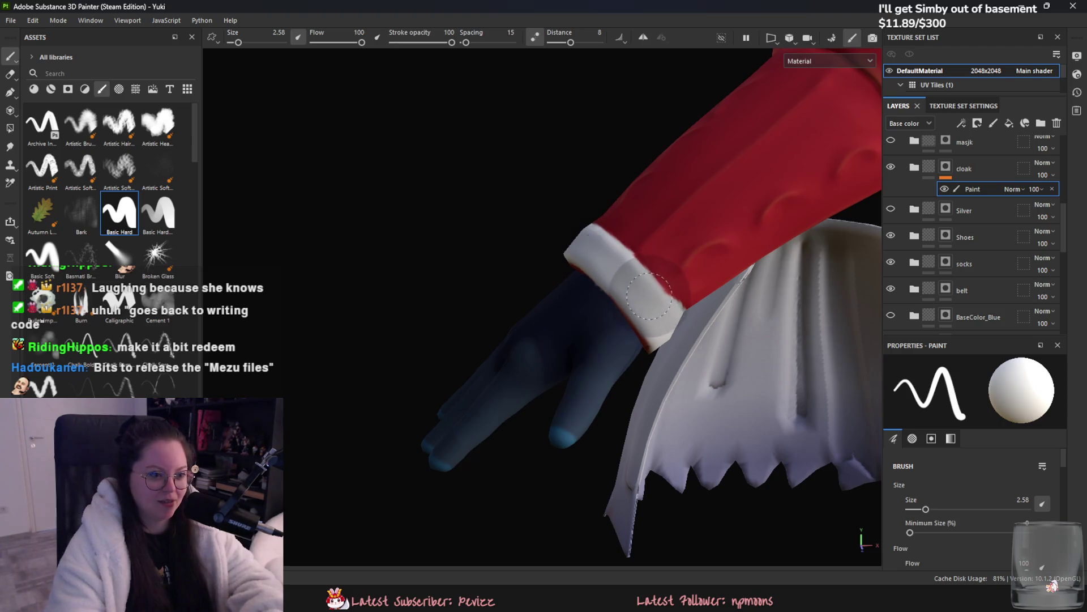
mouse_move(689, 347)
alt+mouse_down()
mouse_move(668, 369)
mouse_move(691, 361)
mouse_move(657, 317)
mouse_move(702, 244)
mouse_move(584, 266)
alt+mouse_up()
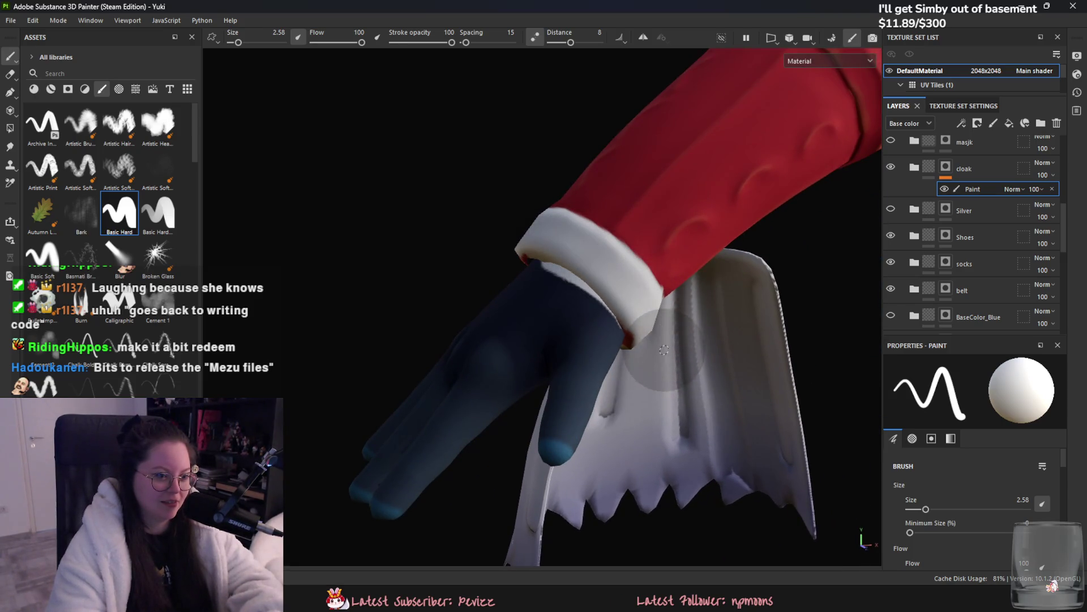
mouse_move(604, 322)
alt+mouse_down()
mouse_move(657, 315)
mouse_move(498, 262)
mouse_move(401, 286)
alt+mouse_up()
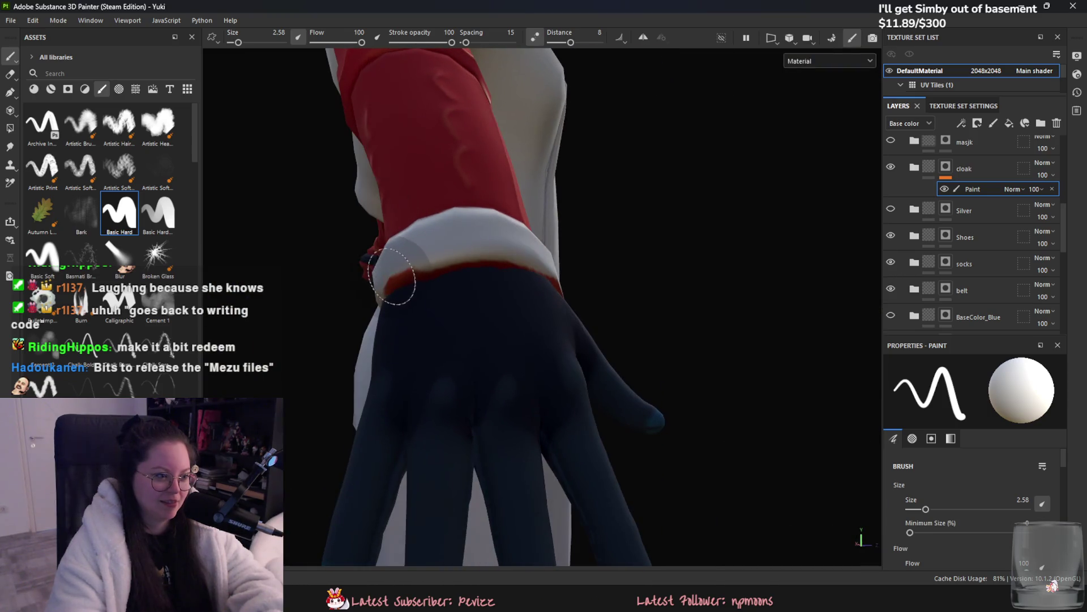
drag(239, 43, 233, 43)
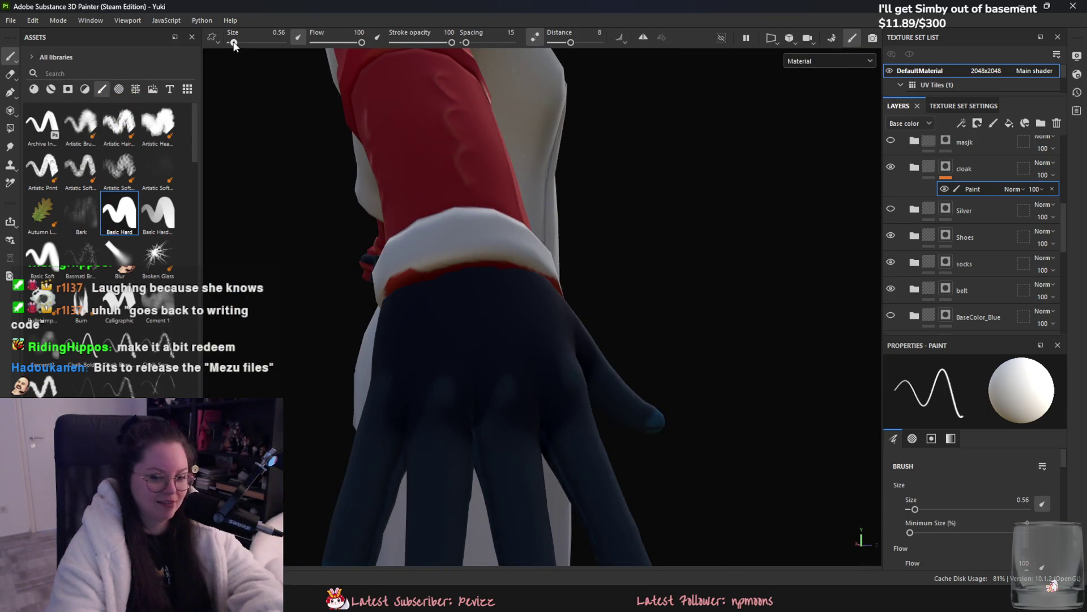
alt+drag(414, 142, 525, 273)
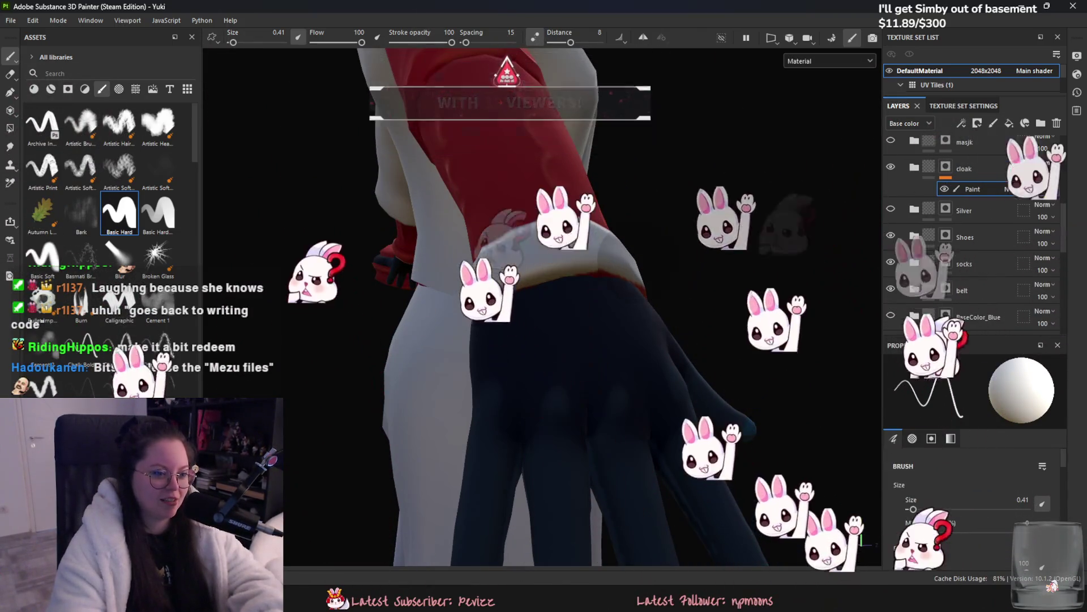
alt+drag(479, 304, 368, 314)
scroll(542, 306, down, 5)
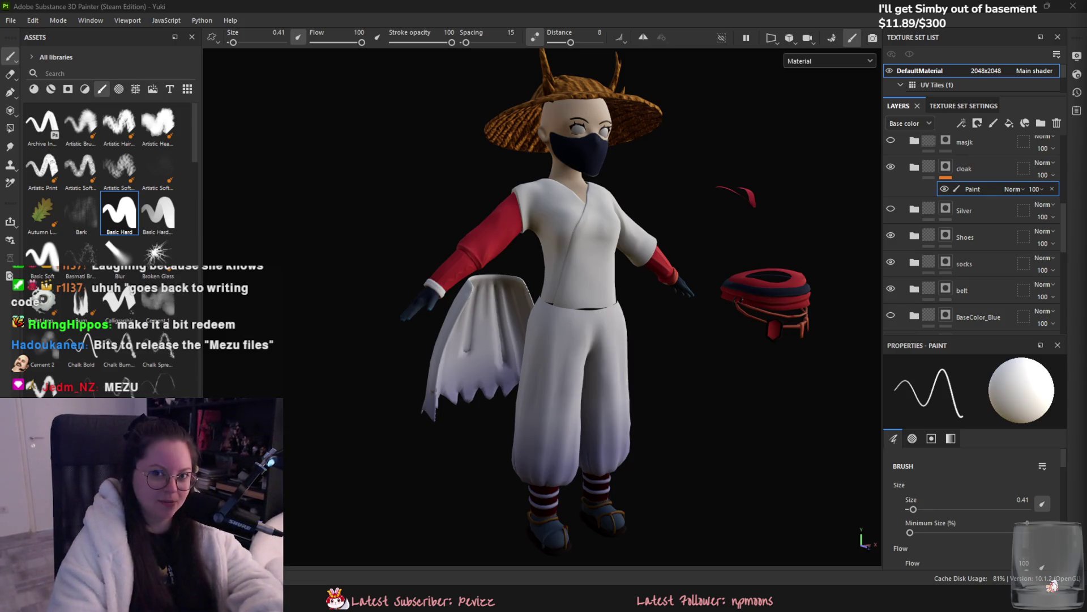
scroll(628, 340, up, 4)
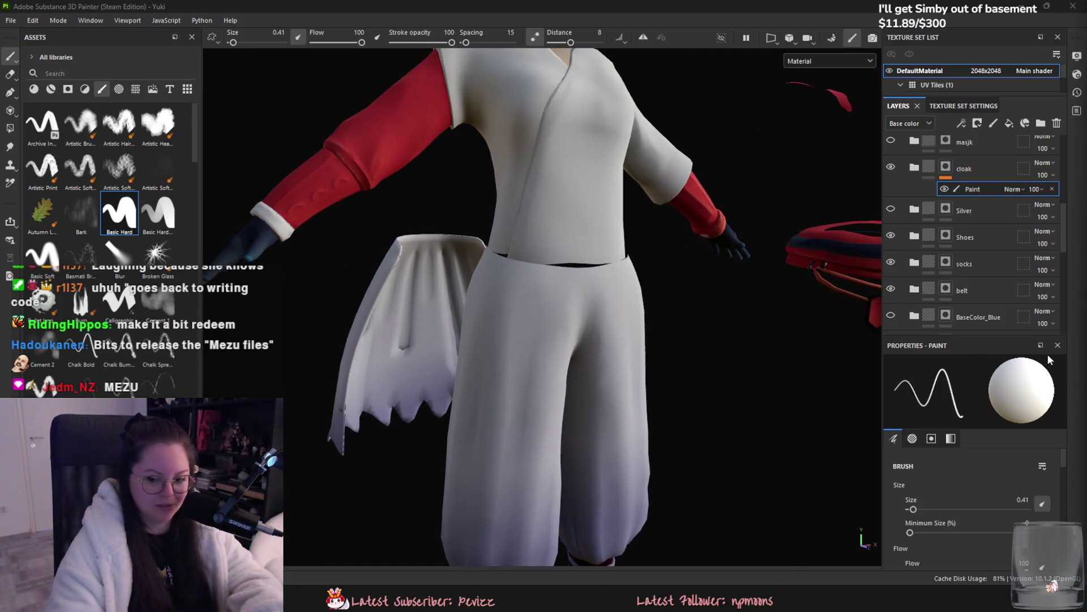
scroll(368, 238, up, 5)
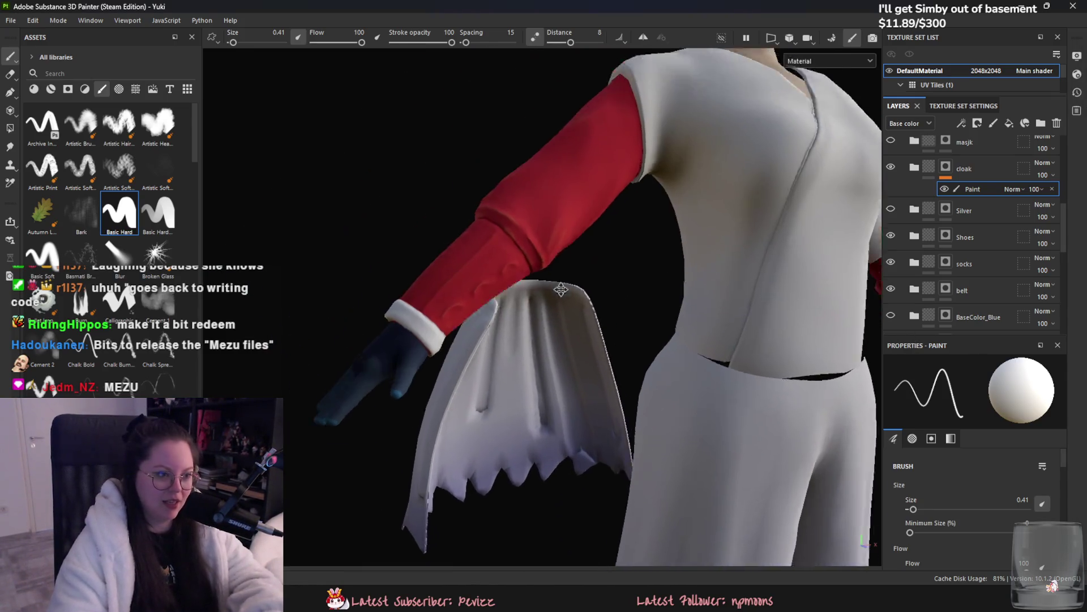
drag(232, 42, 236, 42)
drag(508, 234, 568, 307)
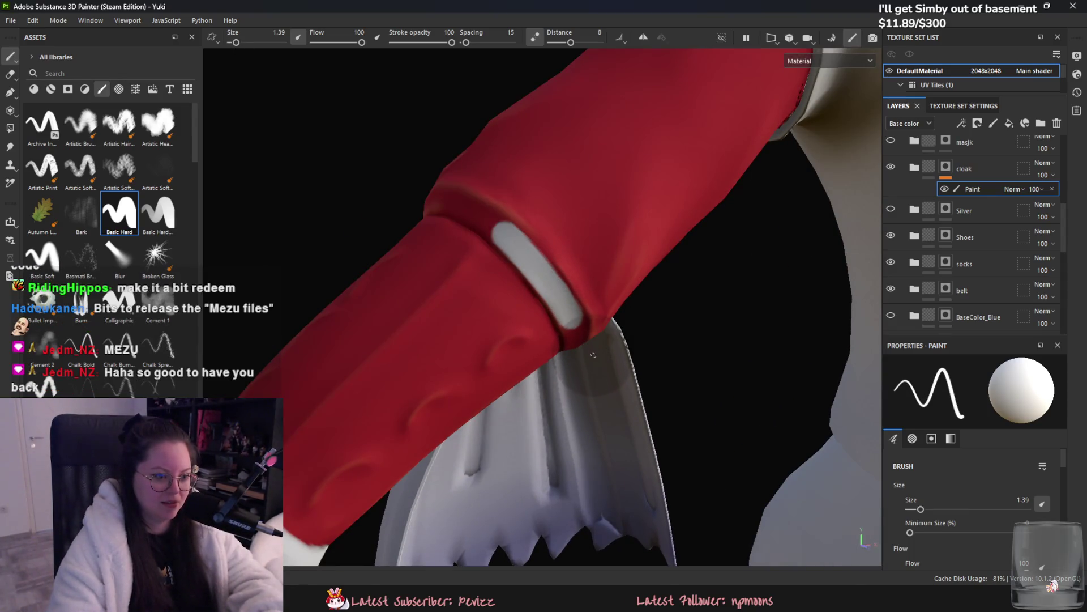
key(ctrl+z)
drag(498, 226, 561, 317)
key(ctrl+z)
mouse_move(498, 226)
mouse_down()
mouse_move(572, 326)
mouse_move(492, 231)
mouse_move(547, 281)
mouse_up()
key(ctrl+z)
drag(574, 343, 553, 274)
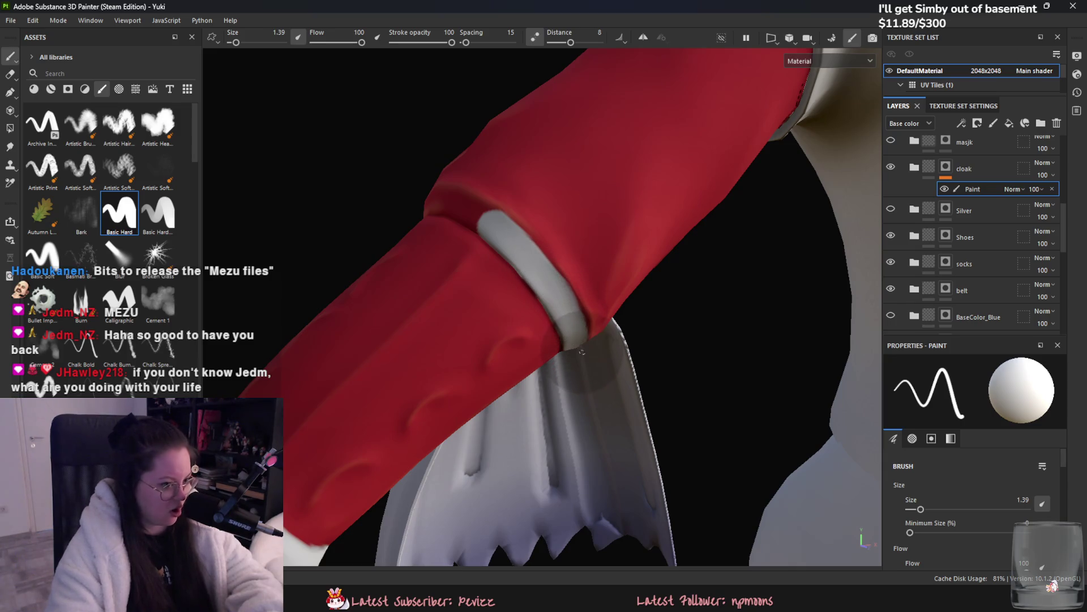
mouse_move(582, 375)
alt+mouse_down()
mouse_move(533, 220)
mouse_move(564, 256)
alt+mouse_up()
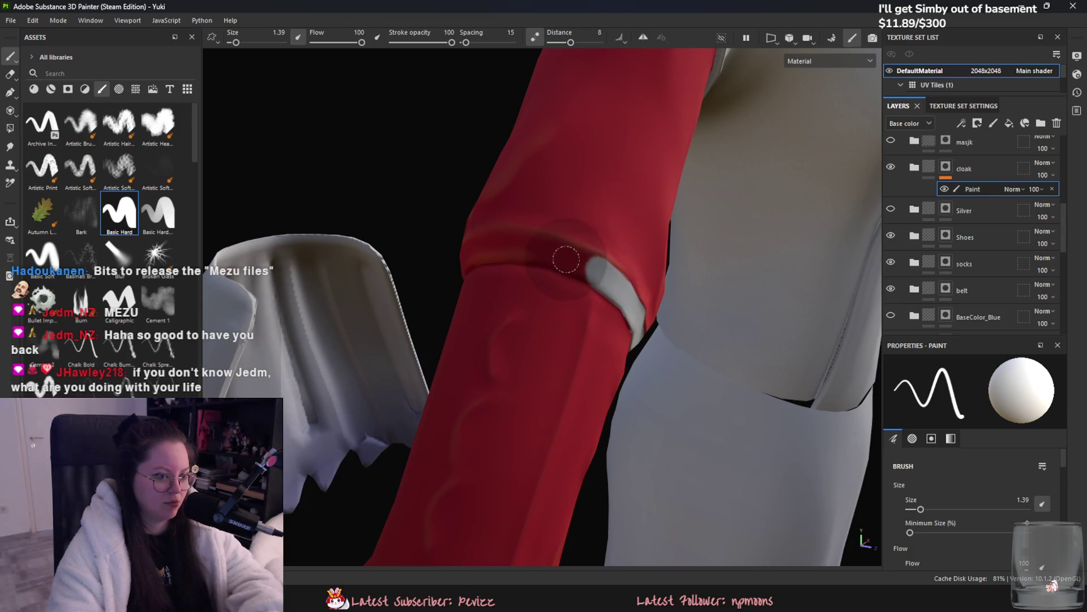
mouse_move(487, 242)
mouse_down()
mouse_move(460, 250)
mouse_move(578, 259)
mouse_move(613, 278)
mouse_up()
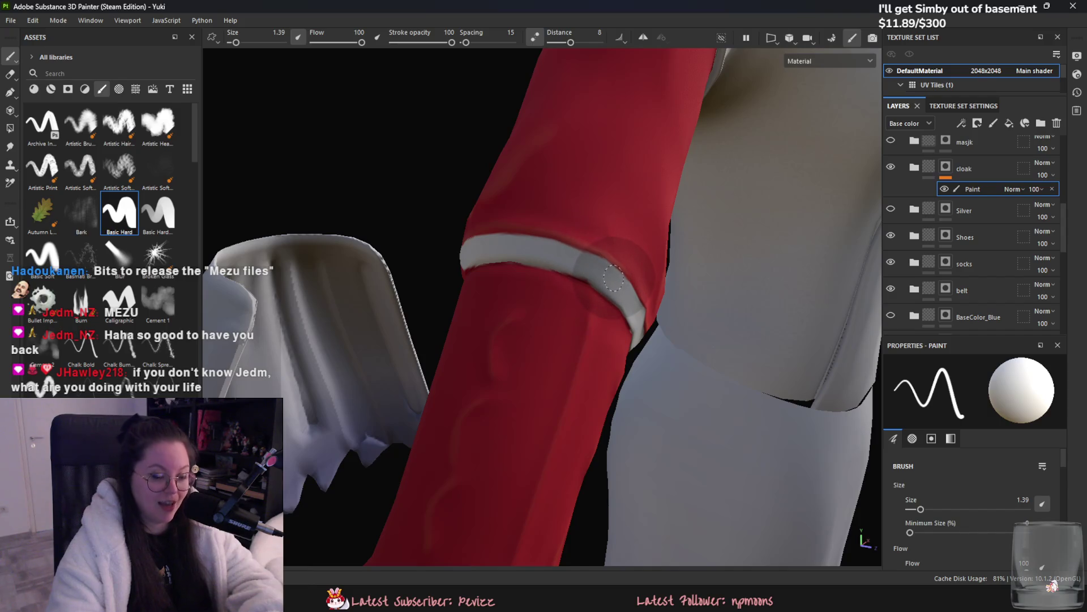
drag(556, 260, 607, 278)
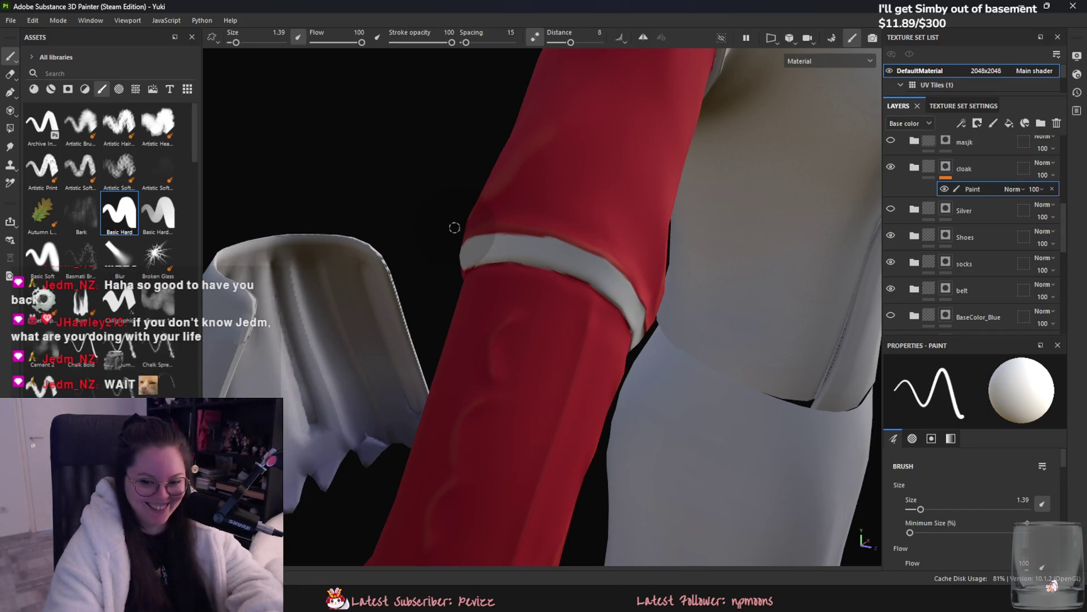
alt+drag(423, 201, 457, 221)
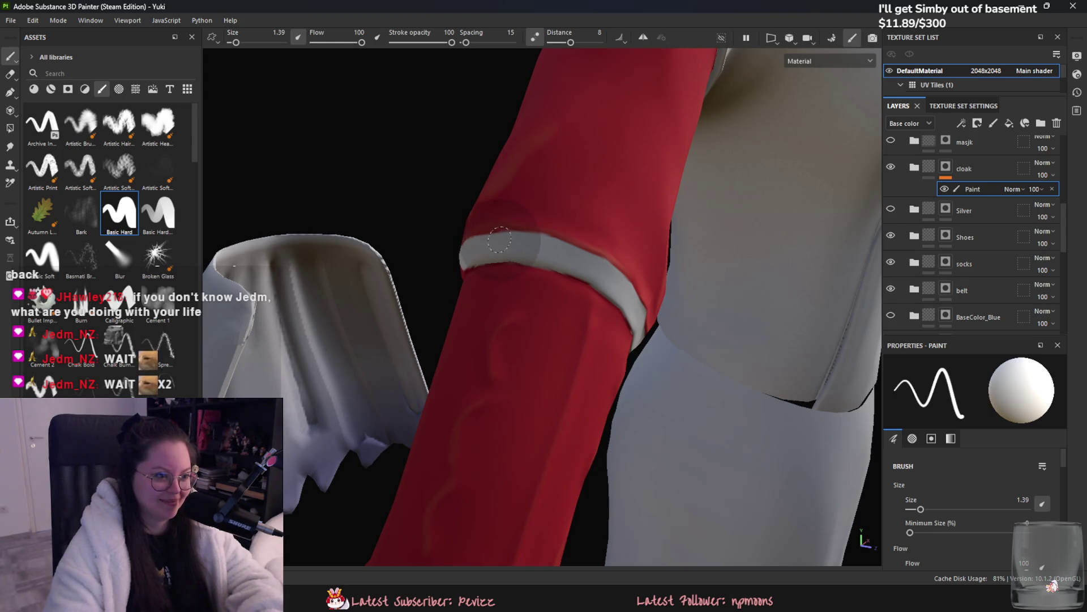
mouse_move(499, 240)
alt+mouse_down()
mouse_move(507, 249)
mouse_move(511, 236)
alt+mouse_up()
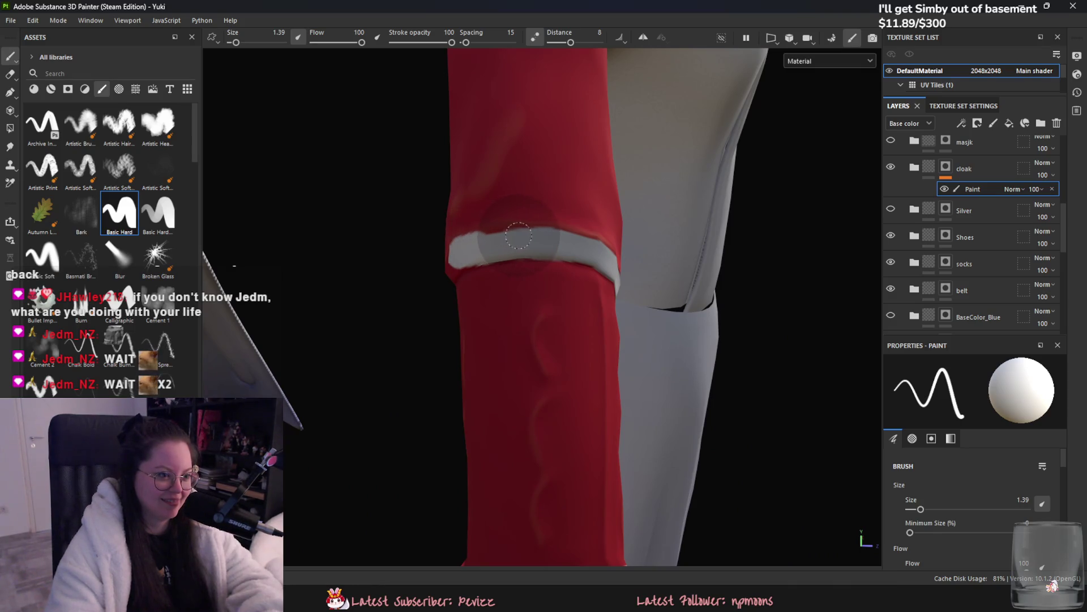
key(f)
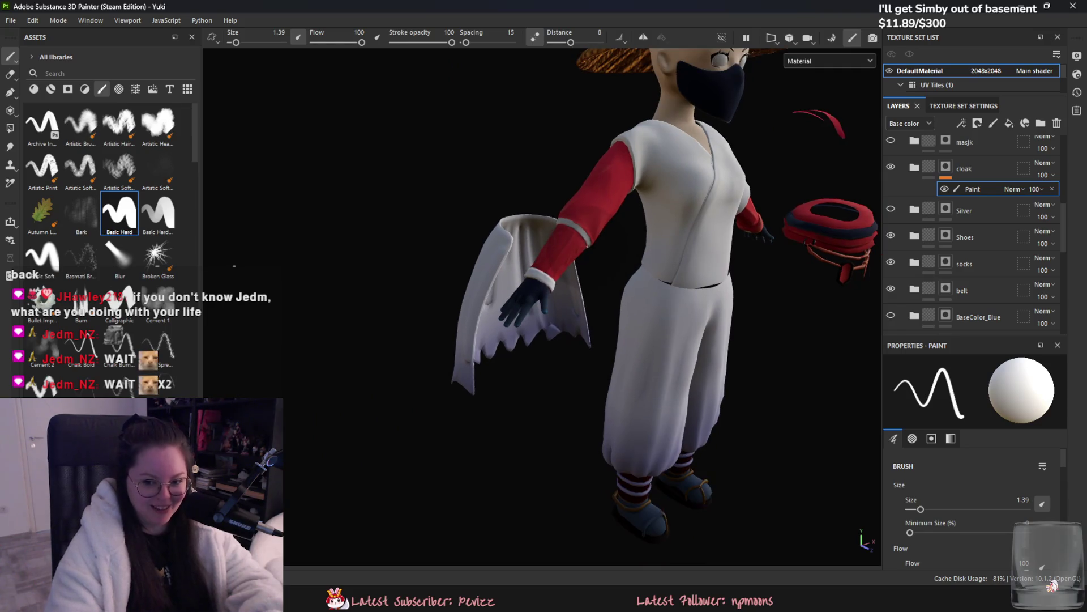
alt+drag(734, 296, 578, 346)
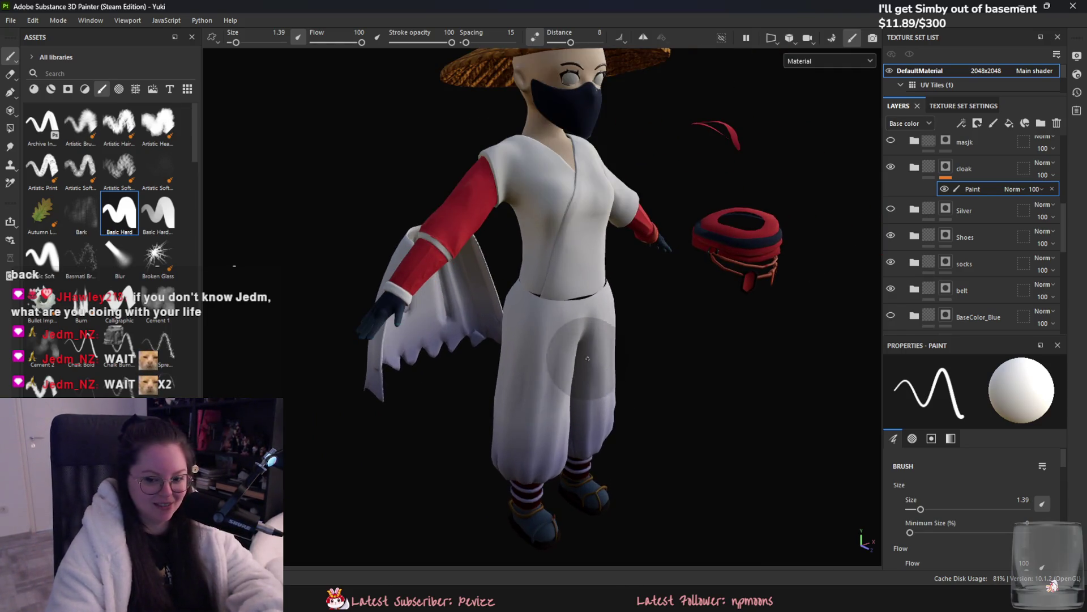
scroll(547, 328, up, 2)
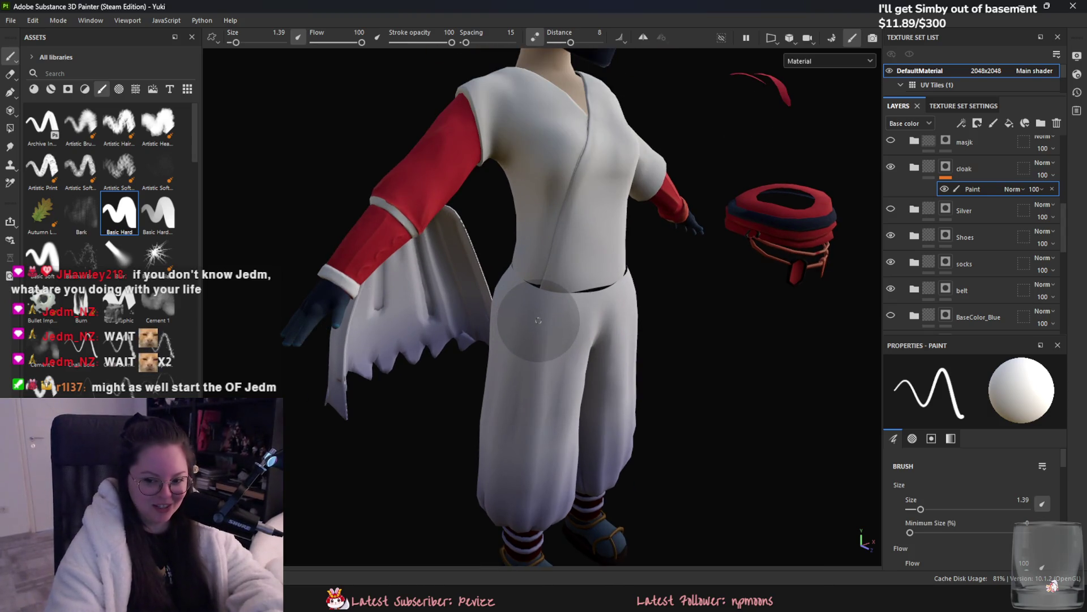
scroll(536, 321, down, 3)
mouse_move(511, 312)
alt+mouse_down()
mouse_move(477, 379)
mouse_move(413, 376)
mouse_move(651, 334)
alt+mouse_up()
scroll(651, 333, up, 1)
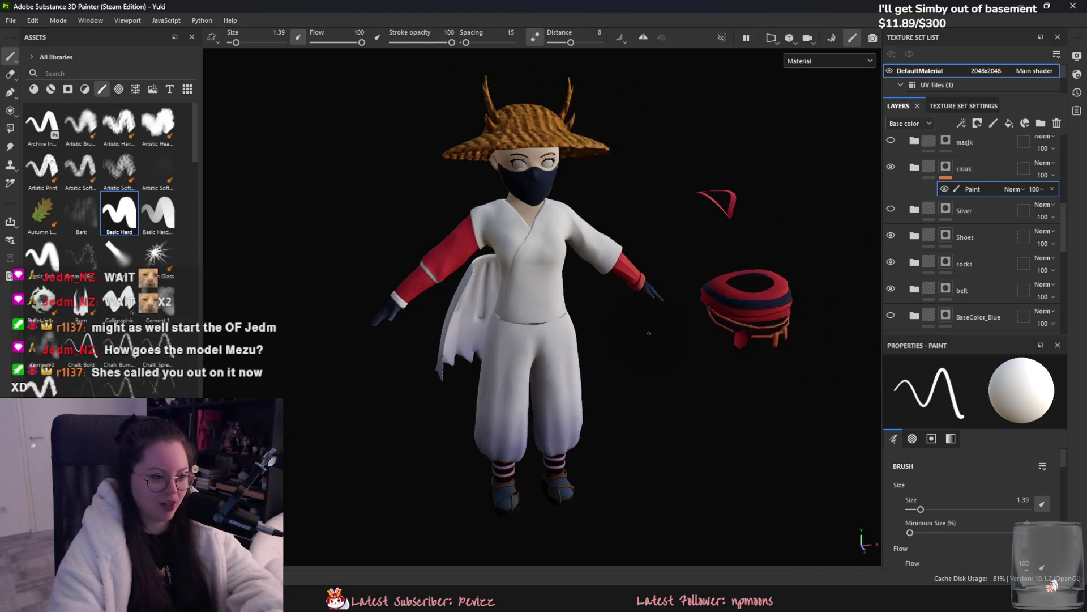
scroll(651, 333, up, 1)
mouse_move(628, 496)
alt+mouse_down()
mouse_move(566, 425)
mouse_move(457, 347)
mouse_move(567, 397)
alt+mouse_up()
Step: Switch to the Yuki Blender window and undo back to the low-poly cloak selection
mouse_move(656, 599)
click(634, 501)
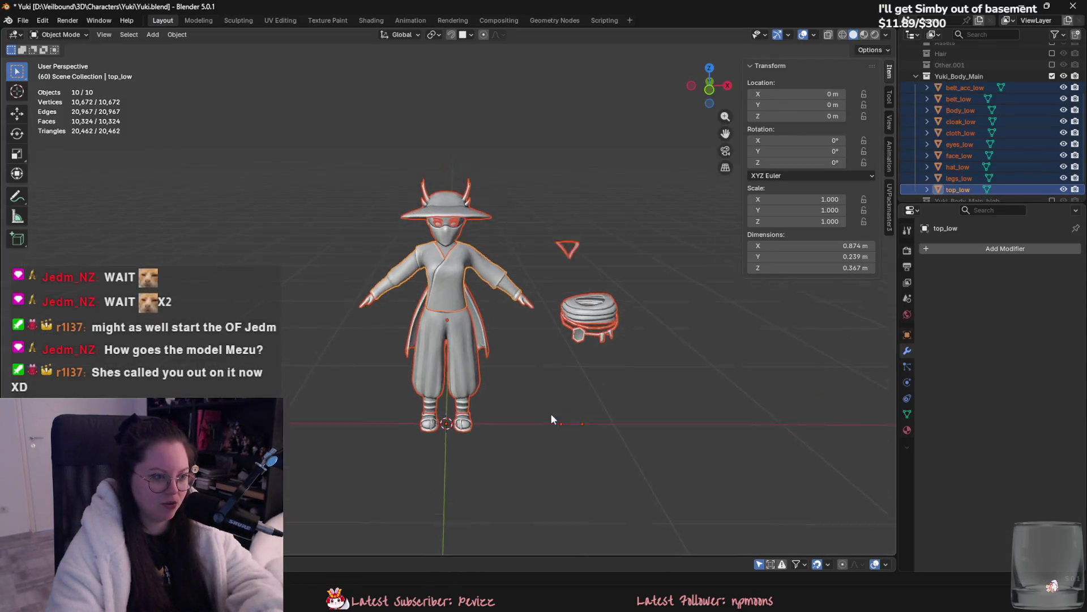
scroll(543, 395, up, 3)
mouse_move(583, 444)
alt+mouse_down()
mouse_move(575, 409)
mouse_move(582, 418)
alt+mouse_up()
click(575, 410)
key(ctrl+z)
click(574, 406)
key(ctrl+z)
key(ctrl+z)
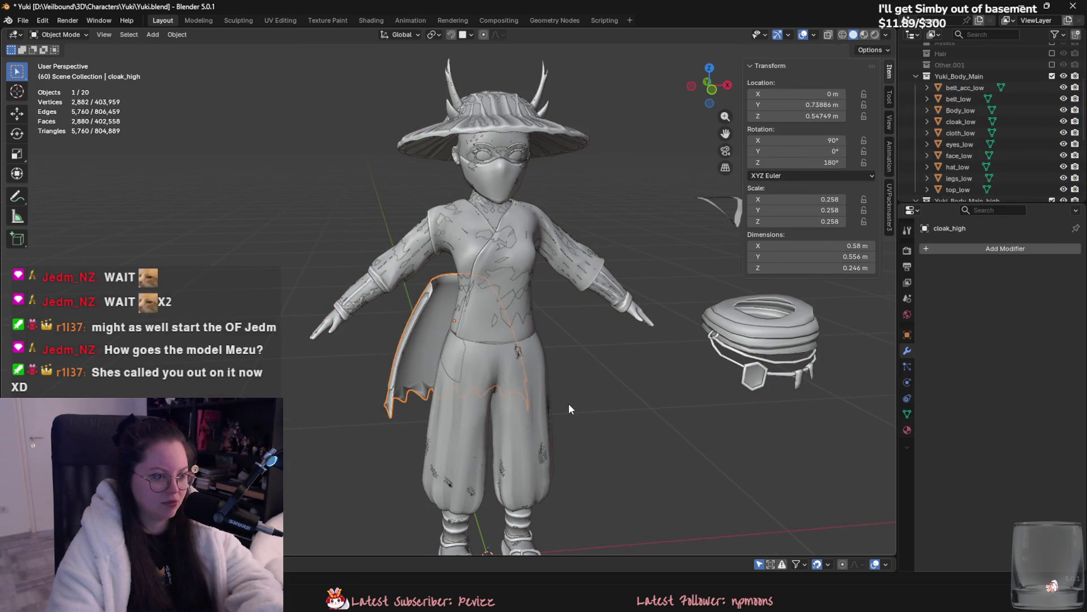
key(a)
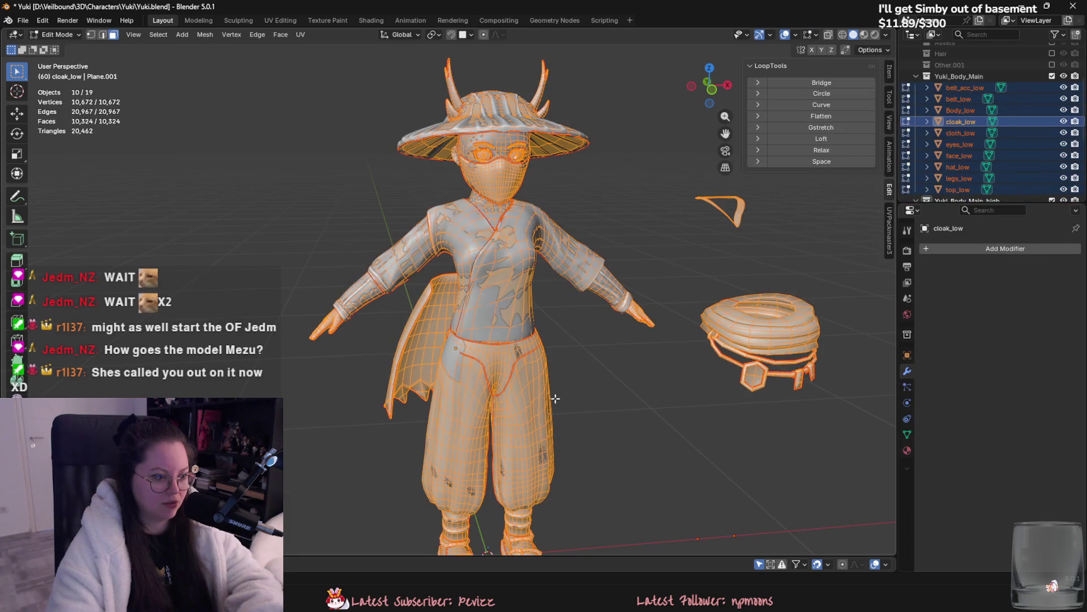
key(Tab)
key(ctrl+z)
key(ctrl+z)
key(ctrl+z)
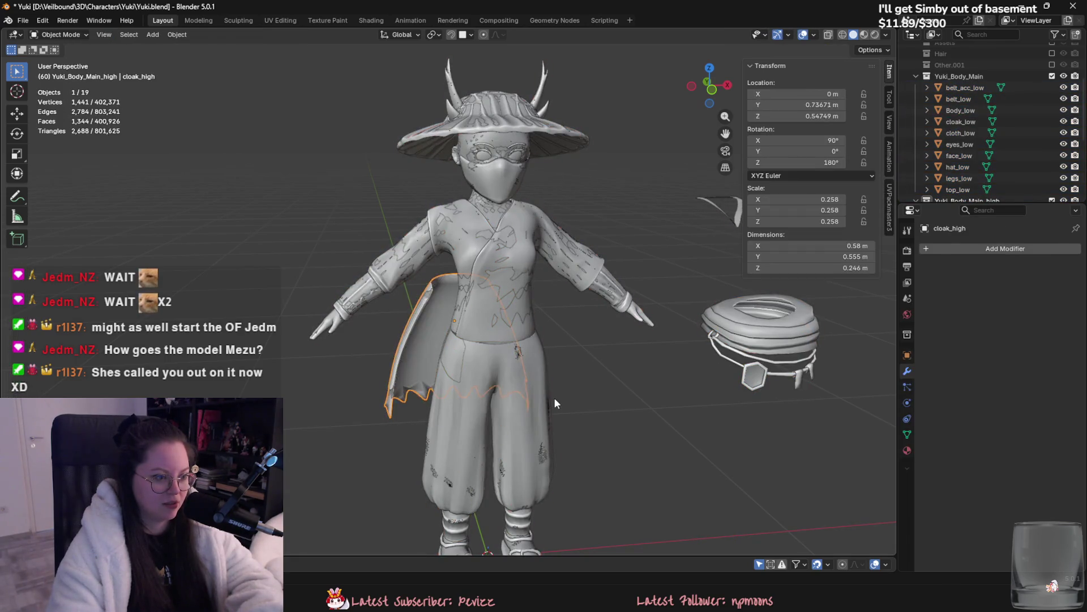
key(ctrl+z)
key(ctrl+z)
key(ctrl+z)
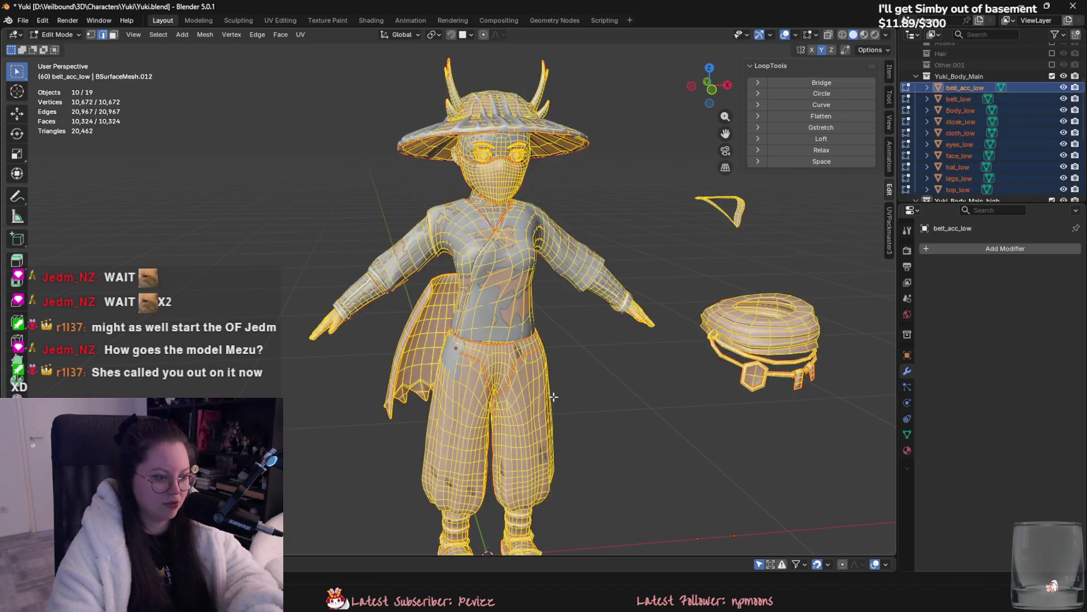
key(ctrl+z)
key(ctrl+z)
key(ctrl+z)
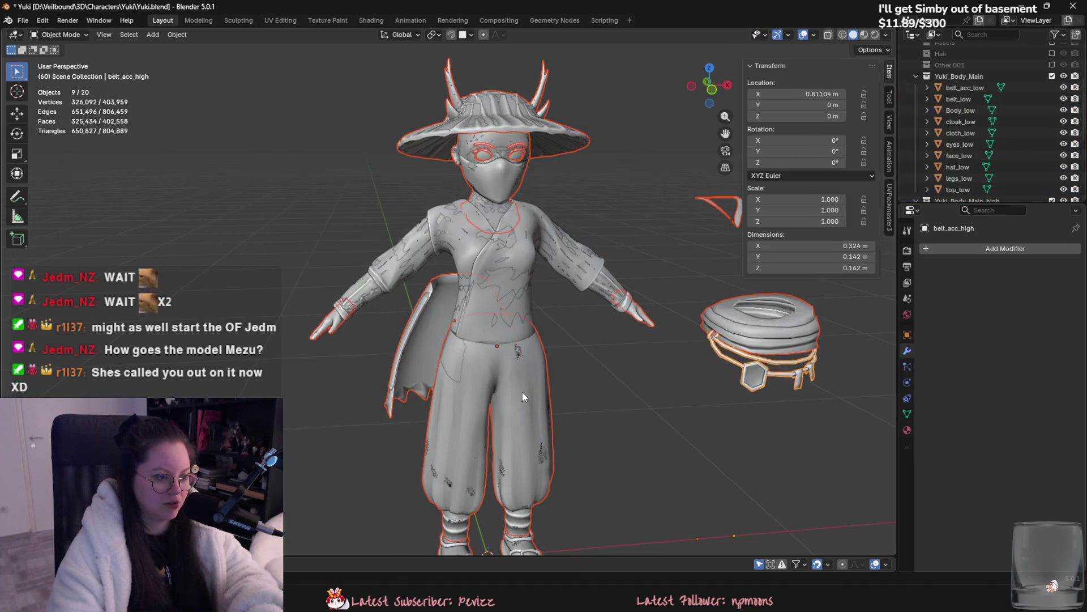
middle_drag(416, 330, 556, 338)
key(ctrl+z)
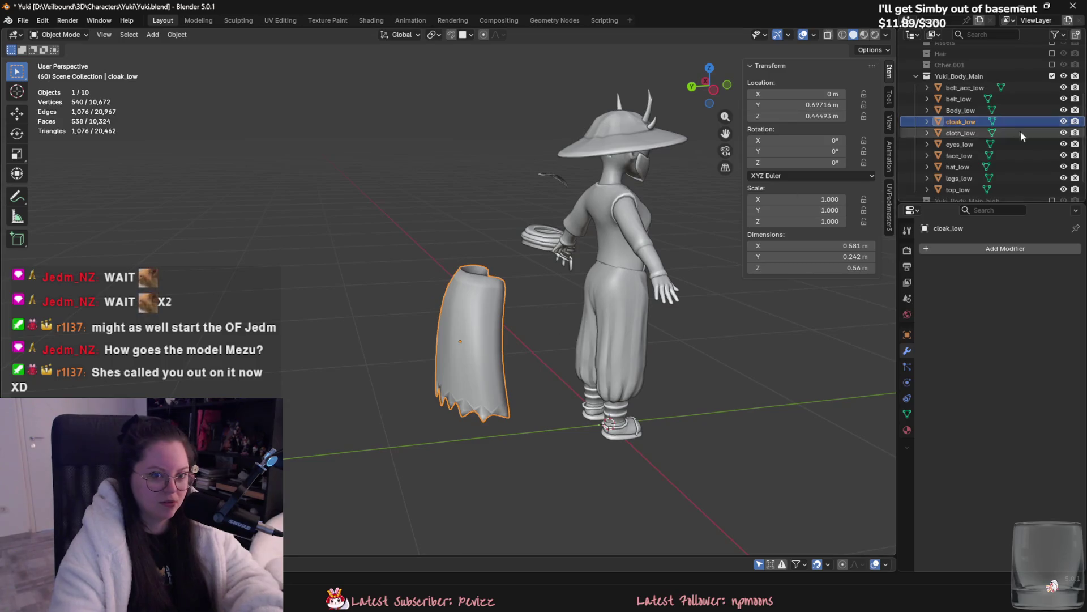
scroll(1025, 123, down, 2)
Step: Show the Yuki_Body_Main_high collection and select cloak_high
click(1052, 178)
scroll(1035, 180, down, 5)
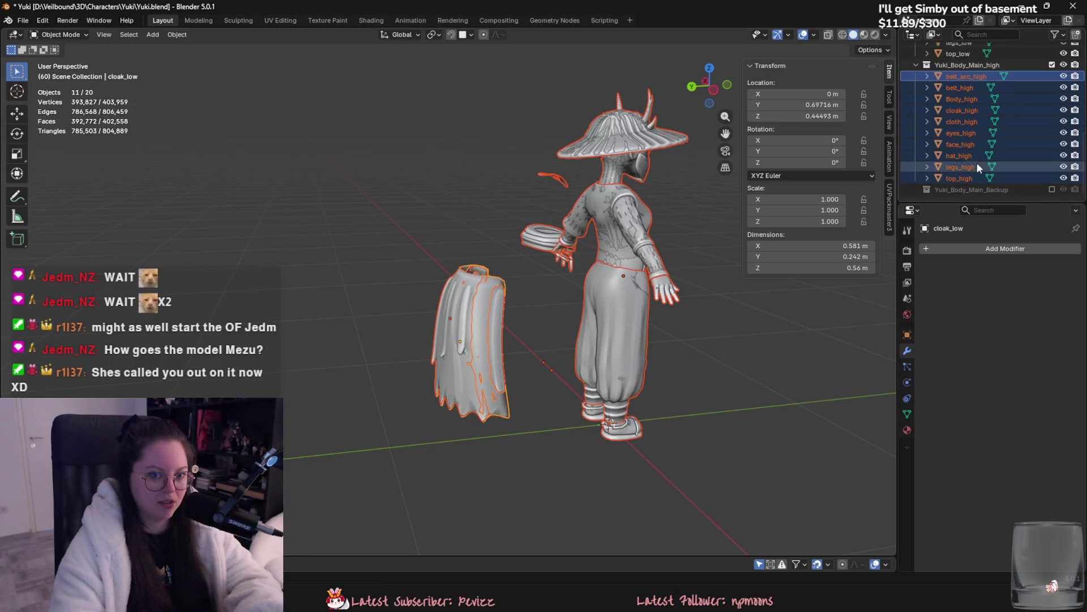
click(967, 122)
click(963, 111)
mouse_move(623, 272)
middle_down()
mouse_move(576, 280)
mouse_move(522, 346)
mouse_move(515, 283)
middle_up()
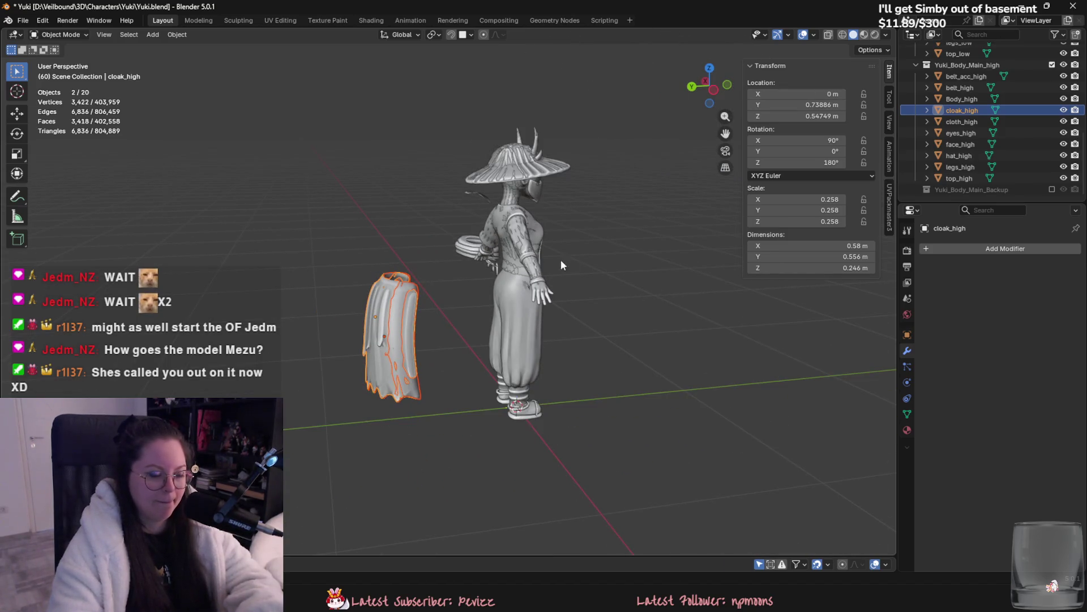
Step: Cancel a Y-axis move on cloak_high and type -0 into its Y location
key(g)
key(y)
key(Escape)
click(821, 104)
text(-0)
key(Return)
mouse_move(750, 240)
middle_down()
mouse_move(609, 311)
mouse_move(602, 299)
mouse_move(480, 334)
mouse_move(517, 325)
mouse_move(566, 340)
middle_up()
scroll(602, 298, up, 3)
Step: Move cloak_high along Y onto the character's hips, ending at Y 0.12813 m
key(g)
key(y)
alt+scroll(528, 316, up, 3)
click(480, 334)
key(g)
key(y)
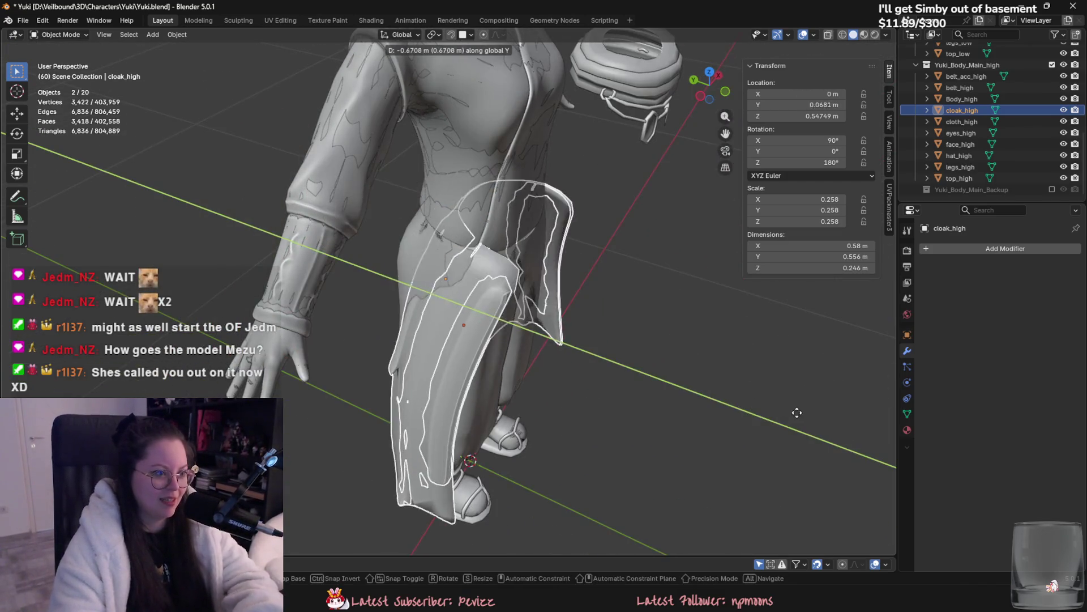
click(753, 394)
middle_drag(752, 393, 667, 324)
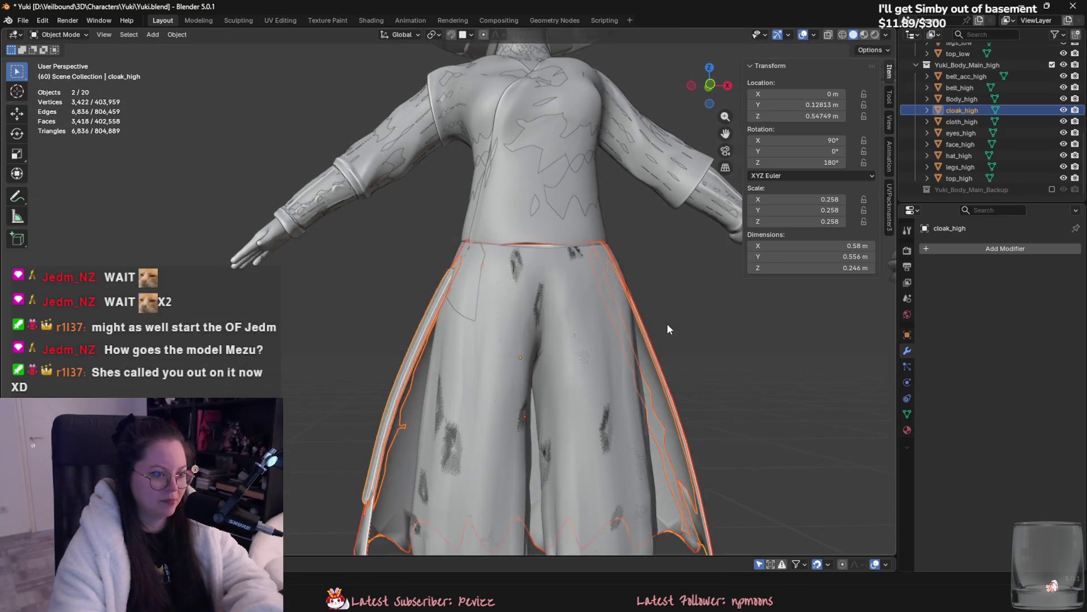
scroll(668, 324, down, 4)
scroll(644, 383, up, 1)
drag(636, 327, 712, 341)
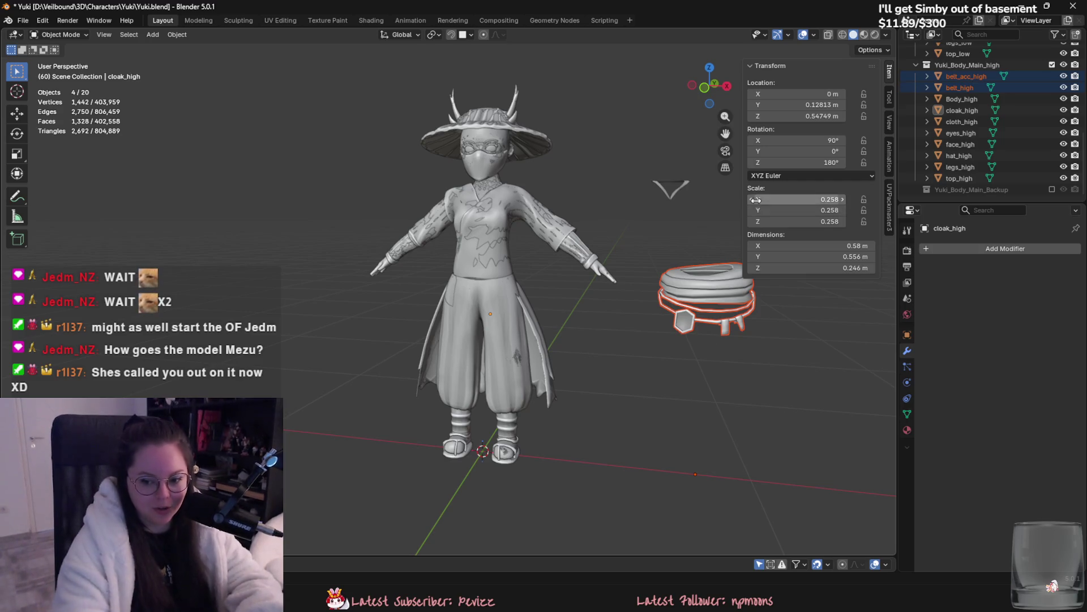
Step: Move the high-poly belt pieces along X onto the character's waist
key(g)
key(x)
alt+scroll(498, 316, up, 5)
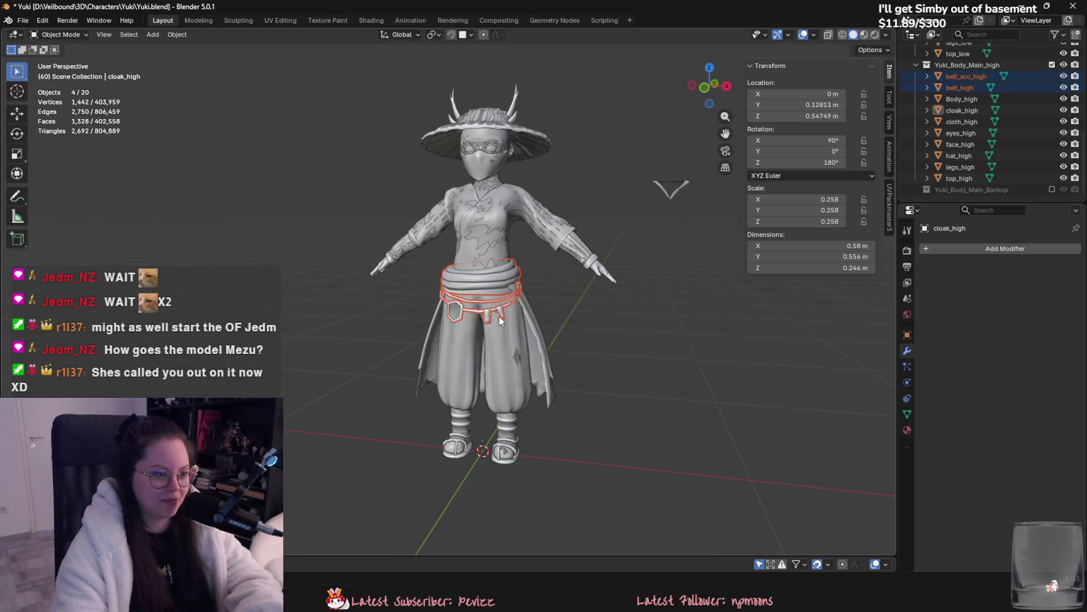
click(650, 336)
mouse_move(650, 335)
middle_down()
mouse_move(736, 365)
mouse_move(672, 304)
mouse_move(553, 270)
mouse_move(595, 232)
middle_up()
scroll(584, 275, down, 3)
Step: Move the triangular collar piece along X to sit at the neckline
click(594, 246)
scroll(617, 261, up, 2)
key(g)
key(x)
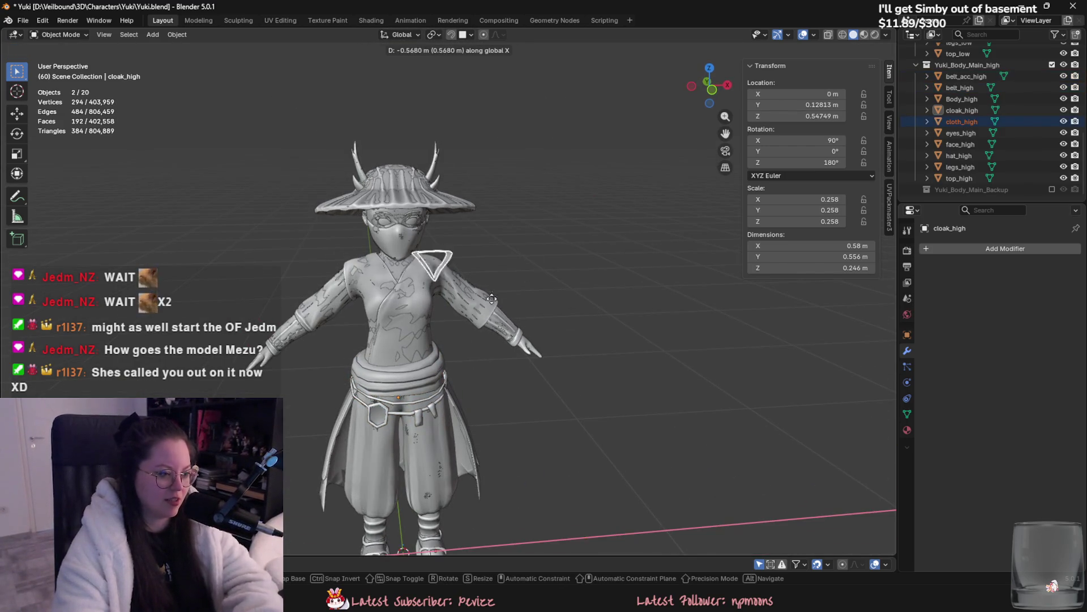
click(461, 297)
scroll(585, 311, up, 5)
middle_drag(528, 328, 630, 337)
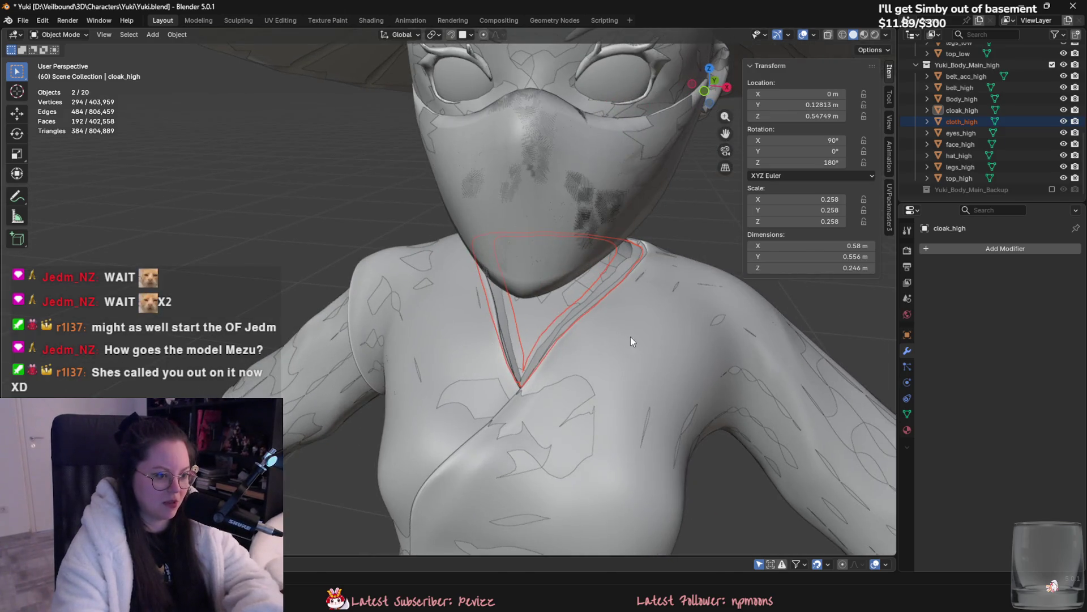
scroll(638, 339, down, 10)
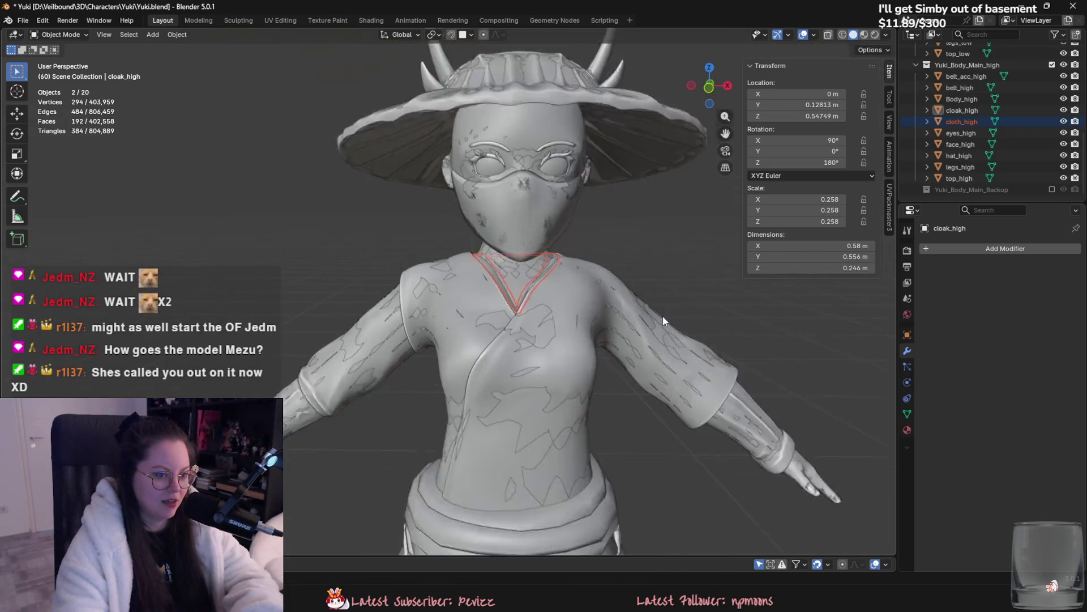
Step: Hide Yuki_Body_Main_high and show the Hair collection on the low-poly character
click(681, 331)
click(1052, 64)
scroll(658, 413, down, 3)
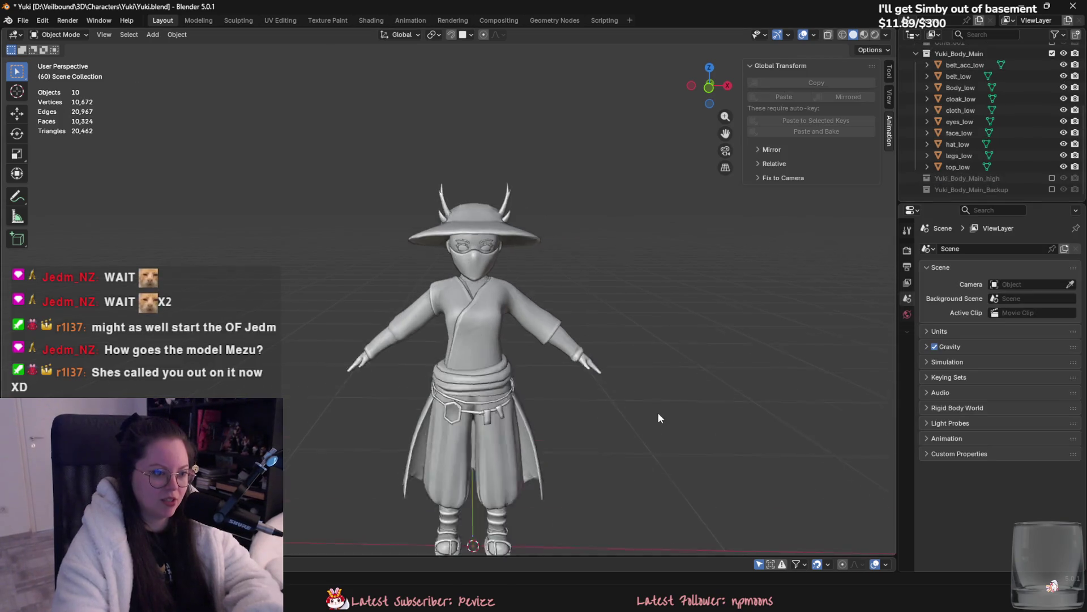
mouse_move(639, 357)
middle_down()
mouse_move(442, 336)
mouse_move(566, 335)
middle_up()
scroll(996, 125, up, 3)
click(1052, 99)
middle_drag(627, 354, 790, 361)
scroll(790, 361, up, 3)
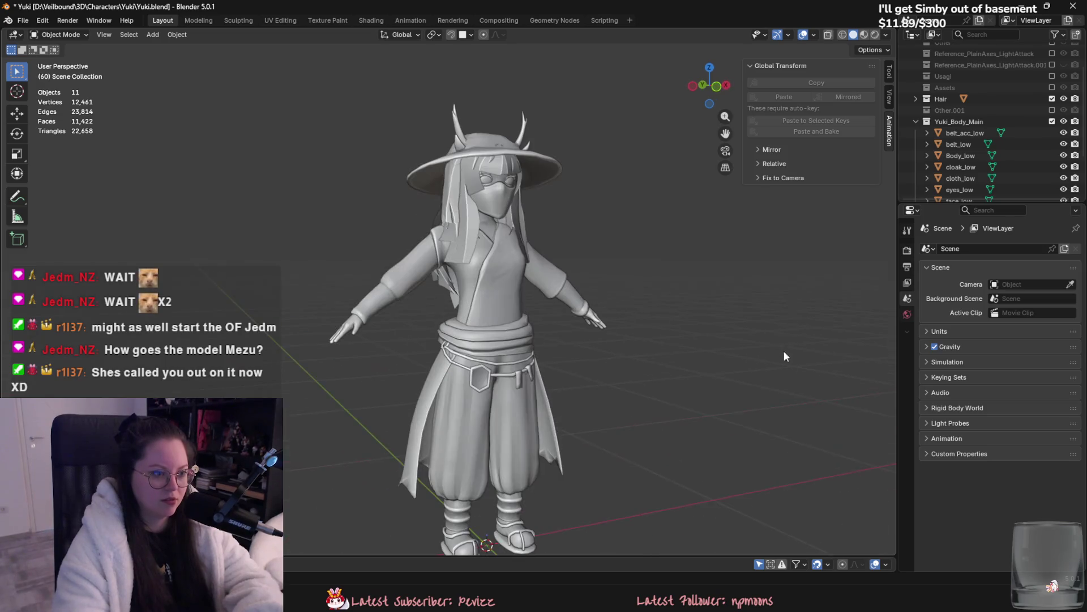
middle_drag(656, 280, 804, 272)
click(886, 34)
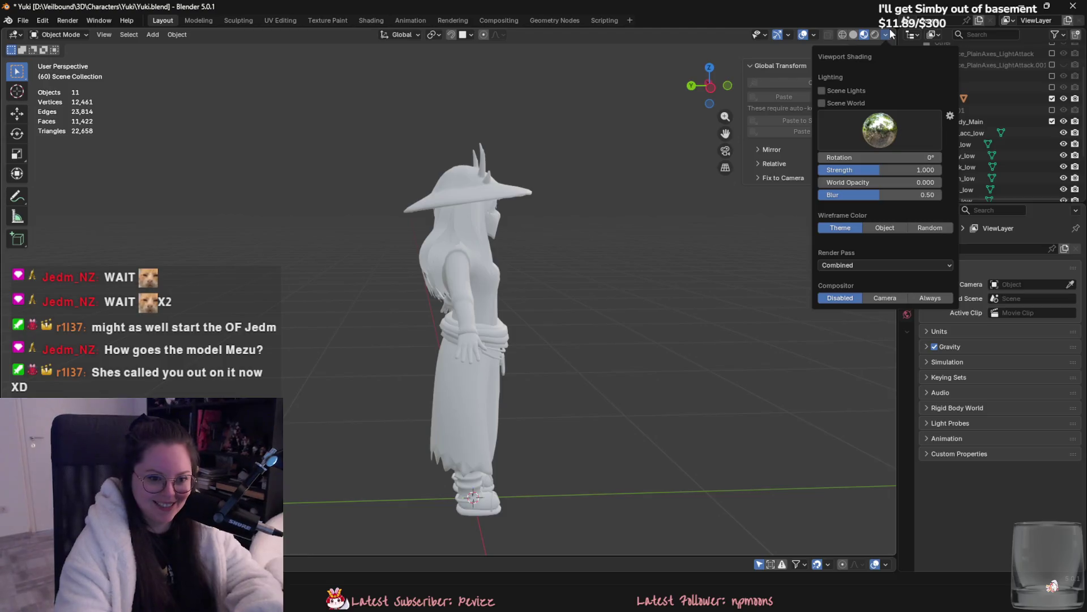
mouse_move(597, 266)
middle_down()
mouse_move(439, 209)
mouse_move(576, 220)
mouse_move(641, 301)
mouse_move(590, 335)
middle_up()
click(440, 209)
key(n)
scroll(589, 335, up, 2)
click(482, 202)
middle_drag(483, 201, 698, 318)
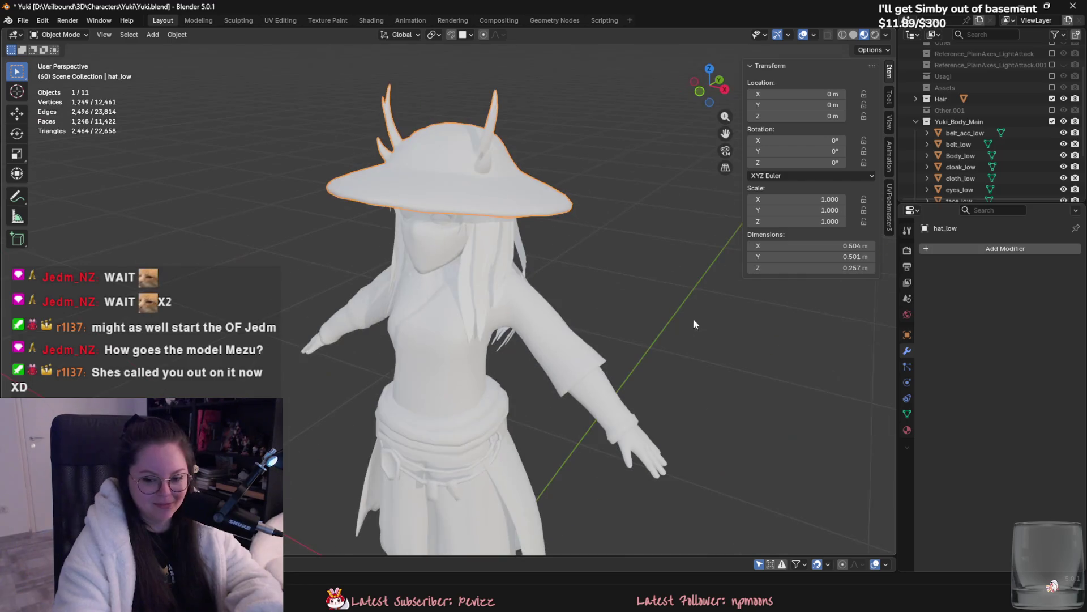
middle_drag(500, 321, 599, 311)
key(alt+a)
mouse_move(605, 394)
middle_down()
mouse_move(659, 409)
mouse_move(591, 380)
mouse_move(548, 307)
mouse_move(585, 353)
middle_up()
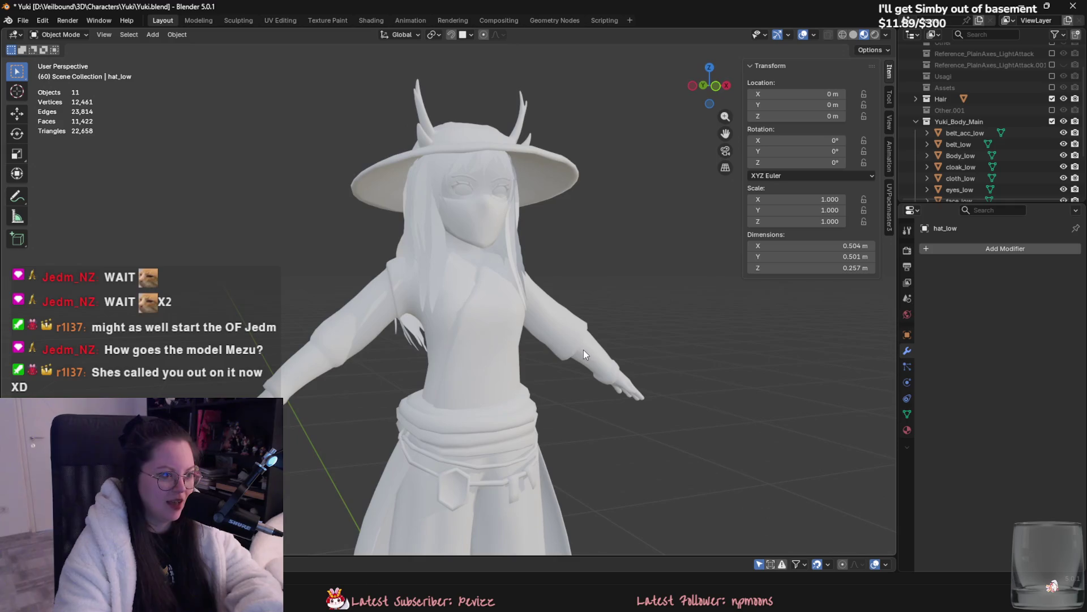
mouse_move(451, 277)
middle_down()
mouse_move(372, 260)
mouse_move(282, 330)
mouse_move(276, 393)
middle_up()
click(478, 246)
key(h)
mouse_move(478, 246)
middle_down()
mouse_move(568, 324)
mouse_move(638, 284)
mouse_move(599, 275)
middle_up()
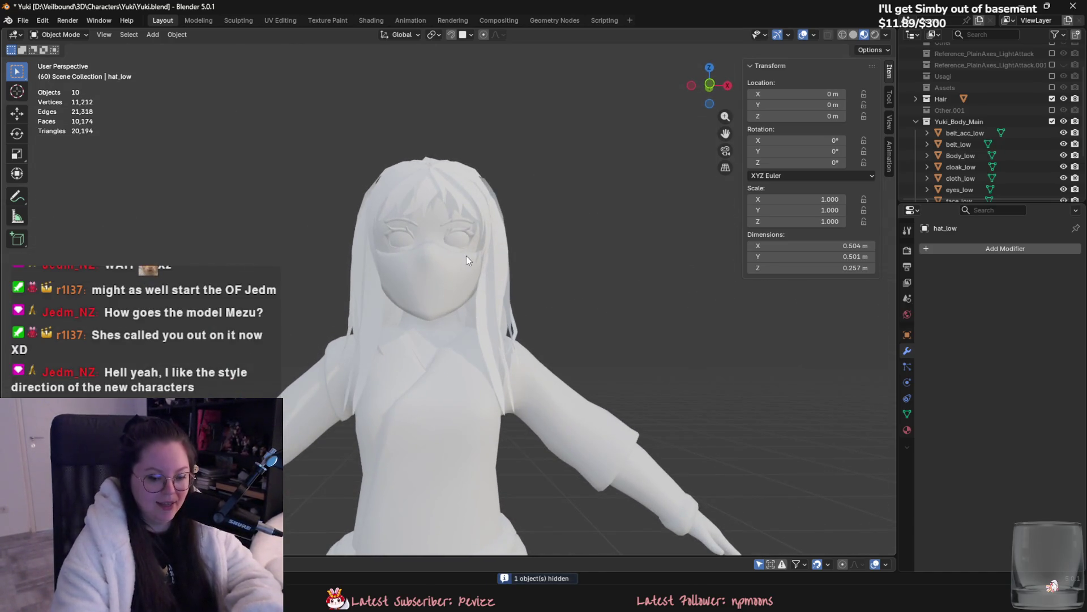
key(alt+h)
mouse_move(460, 287)
middle_down()
mouse_move(604, 355)
mouse_move(463, 397)
middle_up()
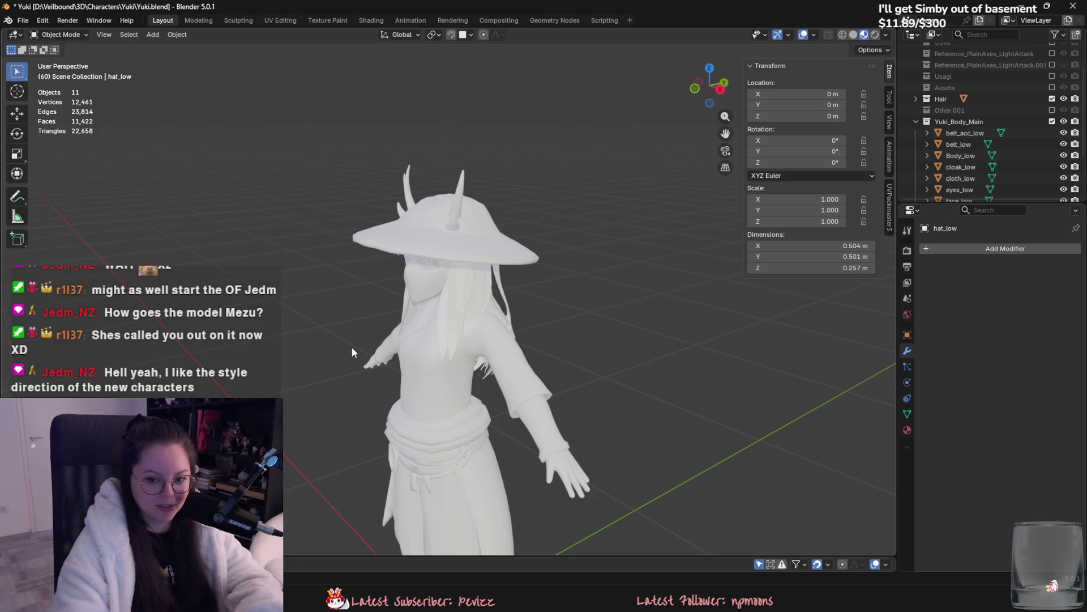
middle_drag(351, 347, 540, 427)
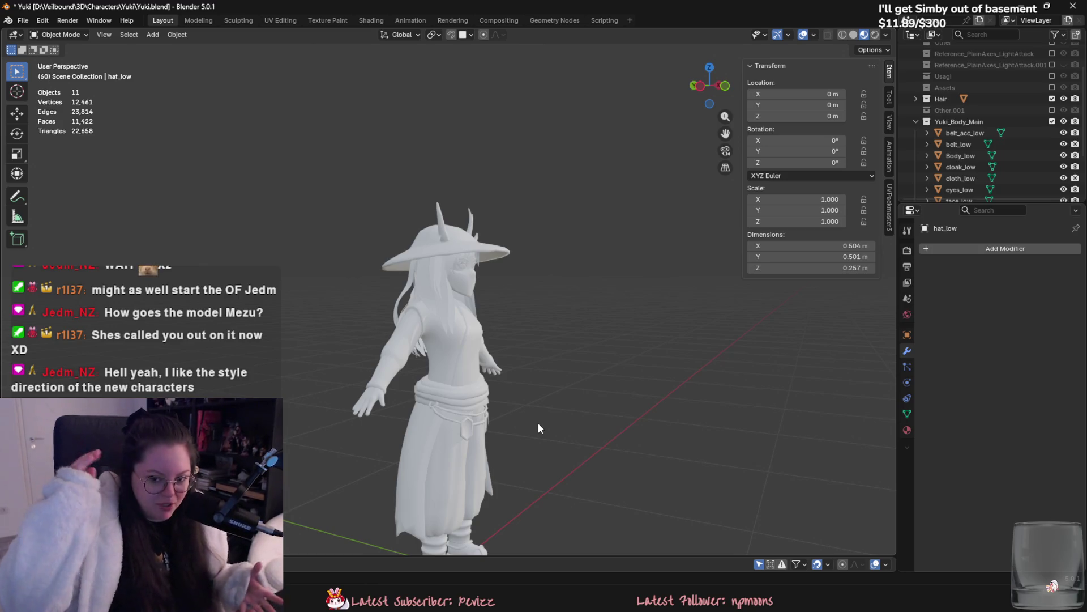
mouse_move(523, 399)
middle_down()
mouse_move(443, 364)
mouse_move(373, 364)
mouse_move(319, 337)
middle_up()
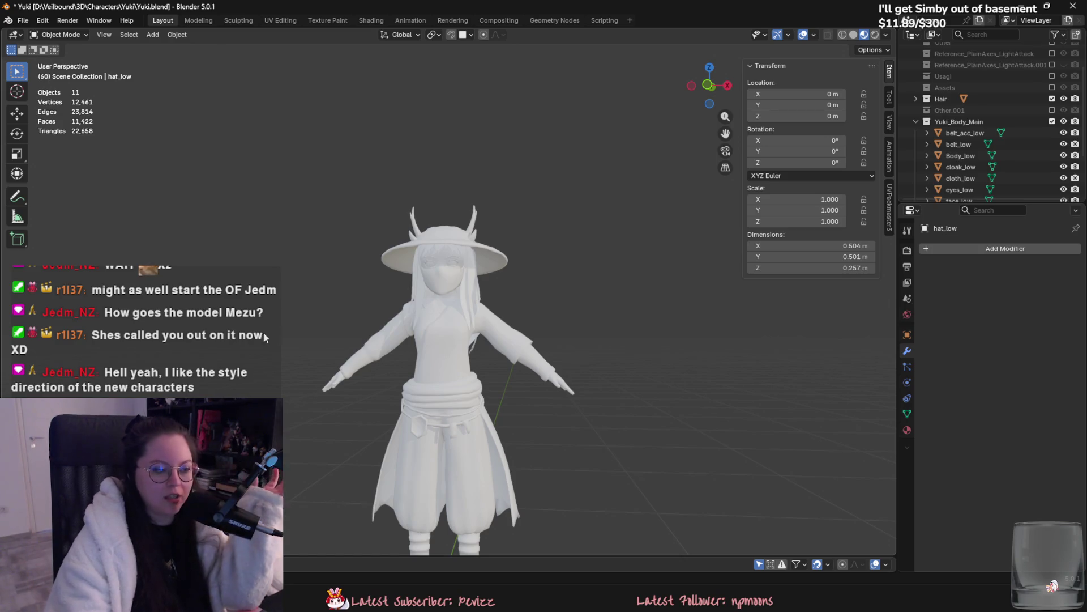
mouse_move(242, 338)
middle_down()
mouse_move(462, 361)
mouse_move(345, 383)
mouse_move(159, 370)
mouse_move(465, 369)
middle_up()
Step: Save Yuki.blend and switch to the Hairstrands.blend window
scroll(418, 372, up, 2)
scroll(402, 377, up, 2)
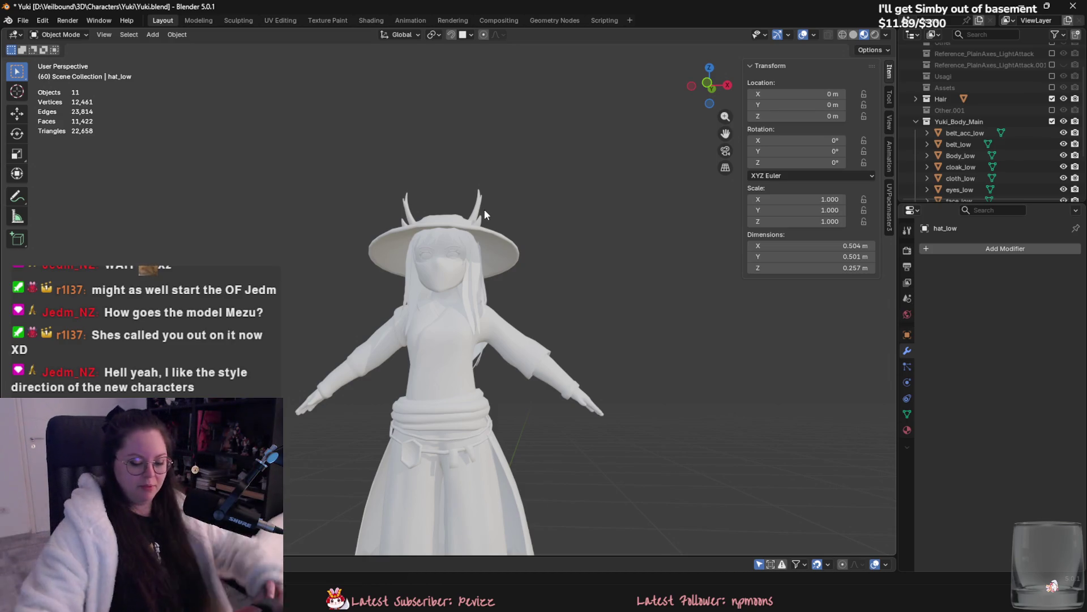
mouse_move(518, 244)
middle_down()
mouse_move(548, 317)
mouse_move(626, 309)
mouse_move(448, 250)
mouse_move(502, 269)
mouse_move(322, 263)
mouse_move(270, 328)
mouse_move(443, 371)
middle_up()
key(ctrl+s)
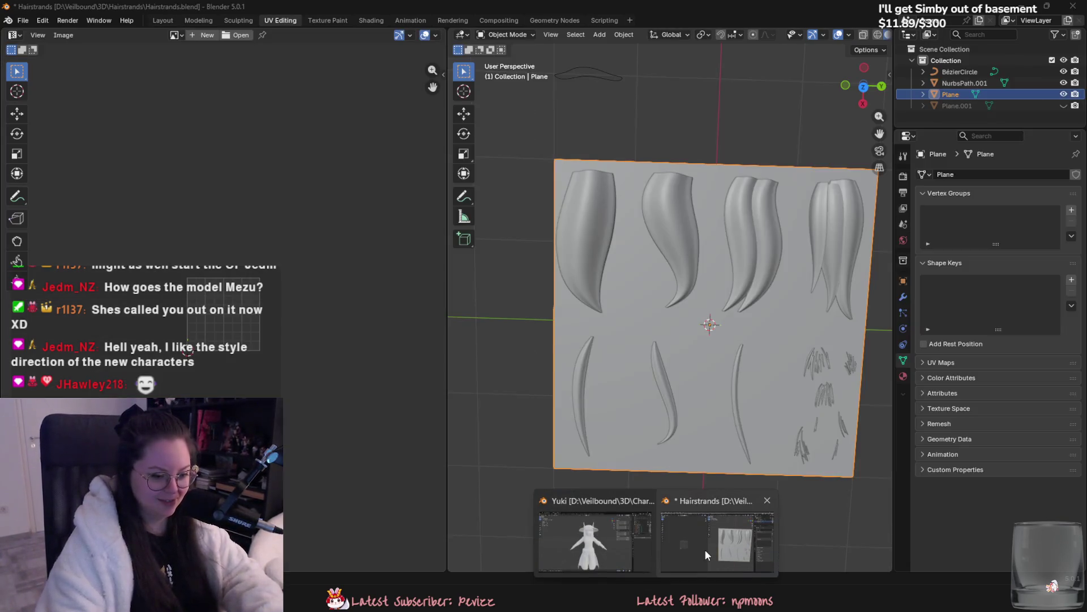
click(705, 547)
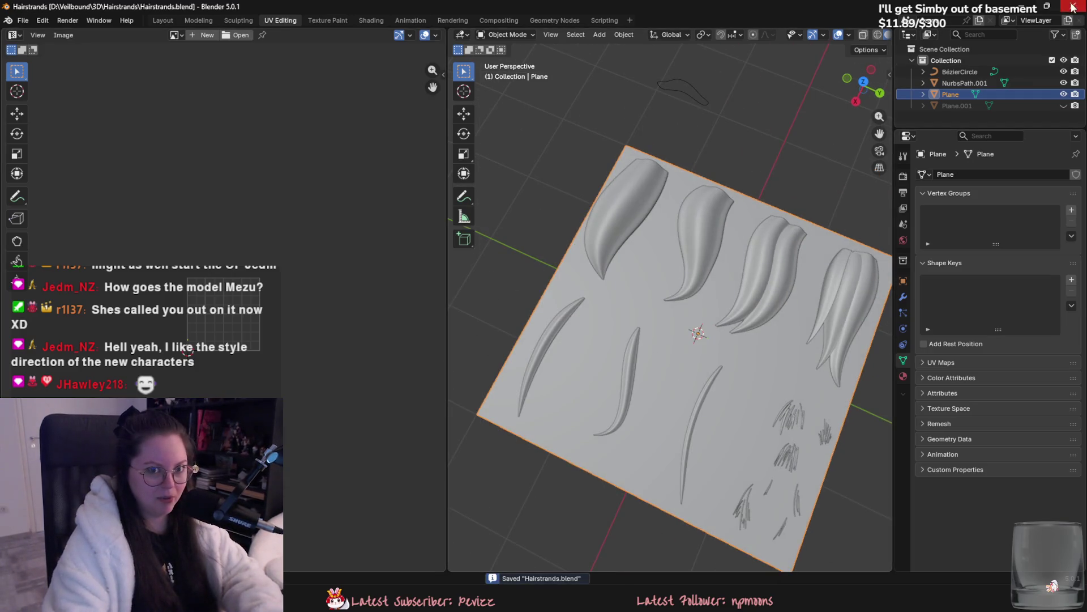
Step: Return to Yuki.blend, orbit around the character from several angles, then Alt+Tab to Substance Painter
click(538, 579)
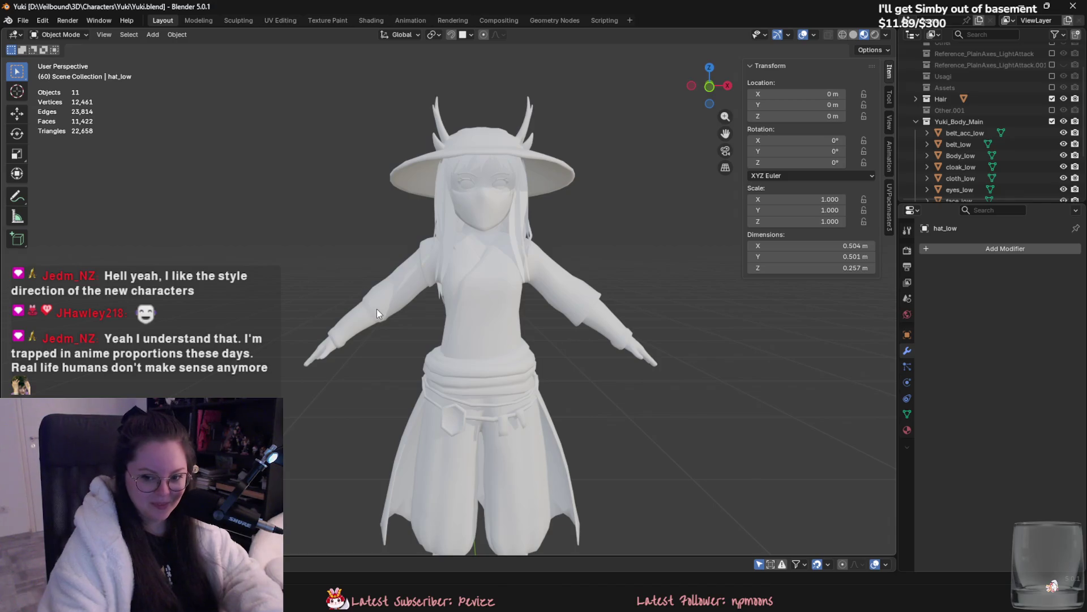
middle_drag(358, 311, 499, 369)
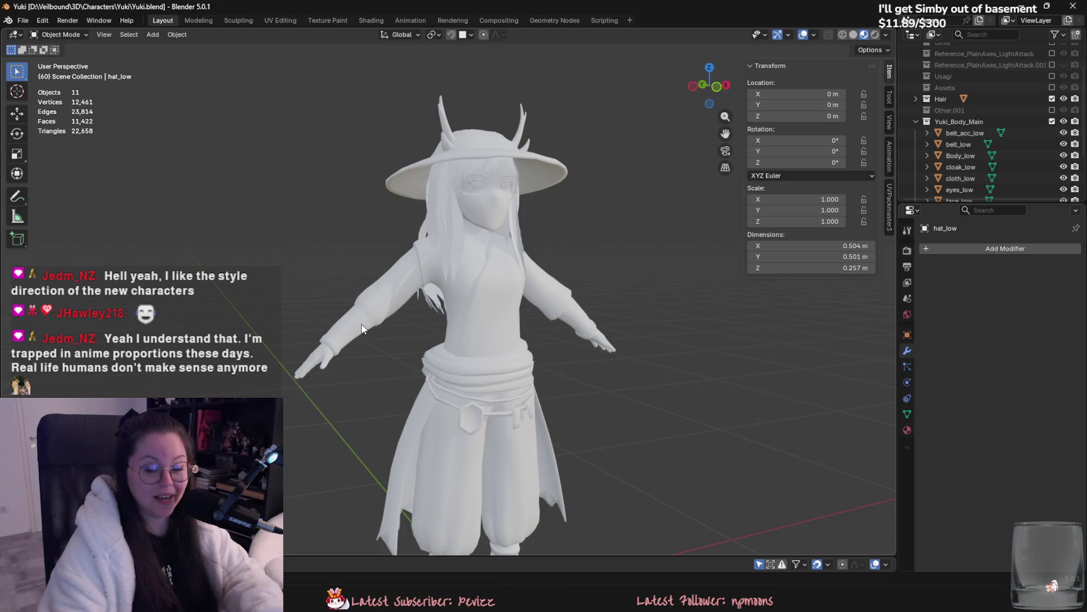
middle_drag(363, 328, 447, 331)
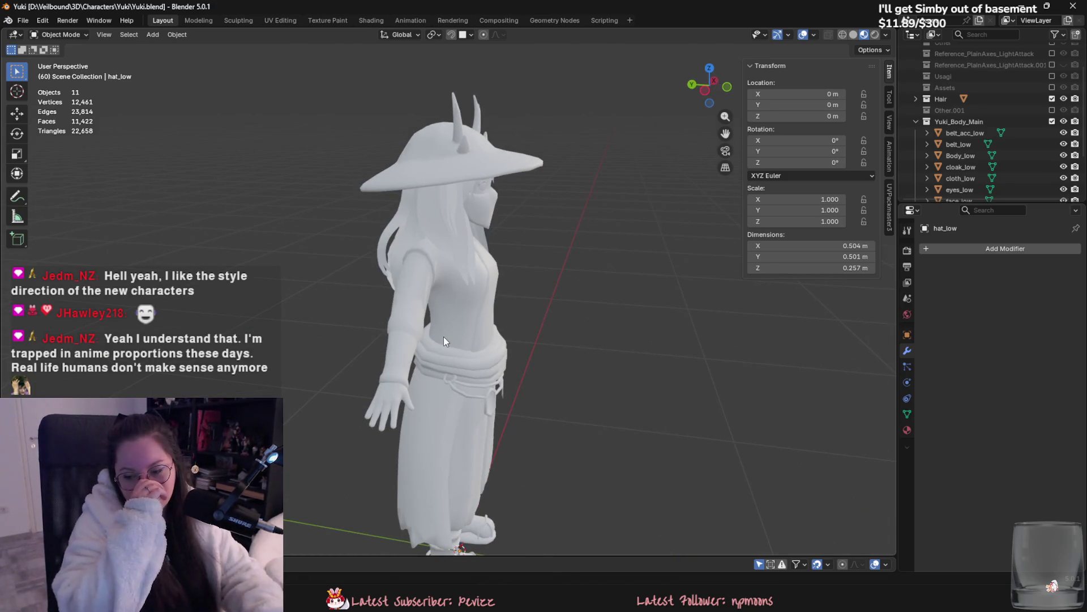
middle_drag(444, 337, 464, 393)
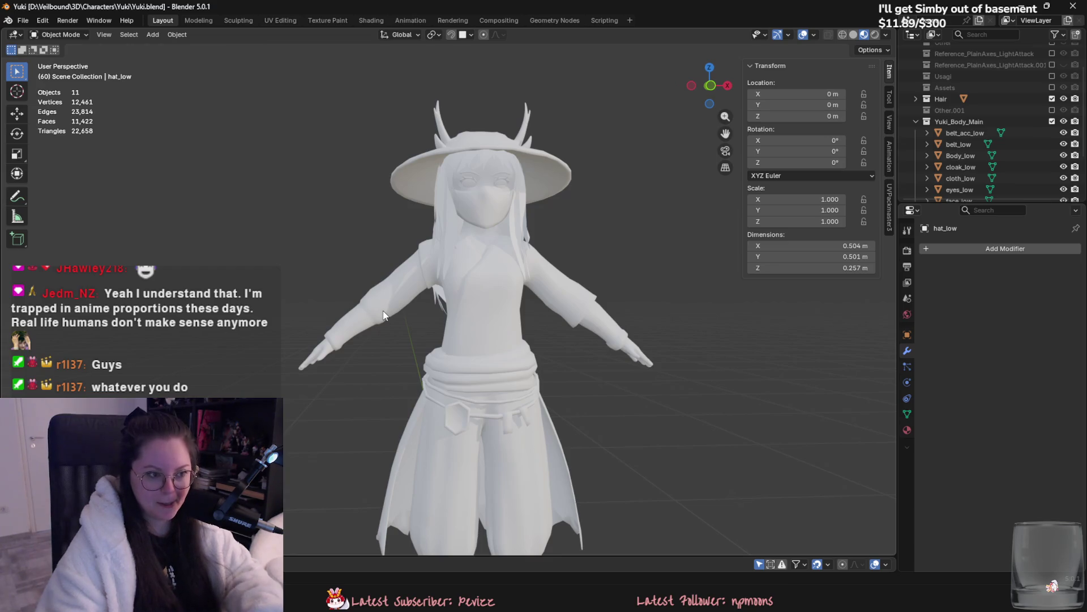
mouse_move(437, 320)
middle_down()
mouse_move(427, 409)
mouse_move(399, 417)
mouse_move(616, 480)
middle_up()
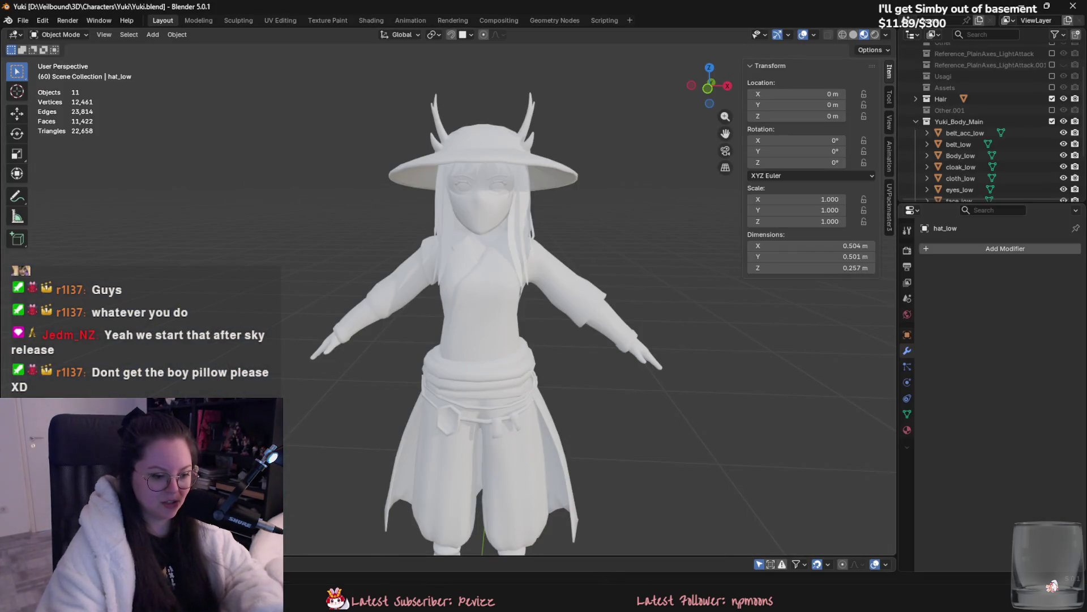
key(alt+Tab)
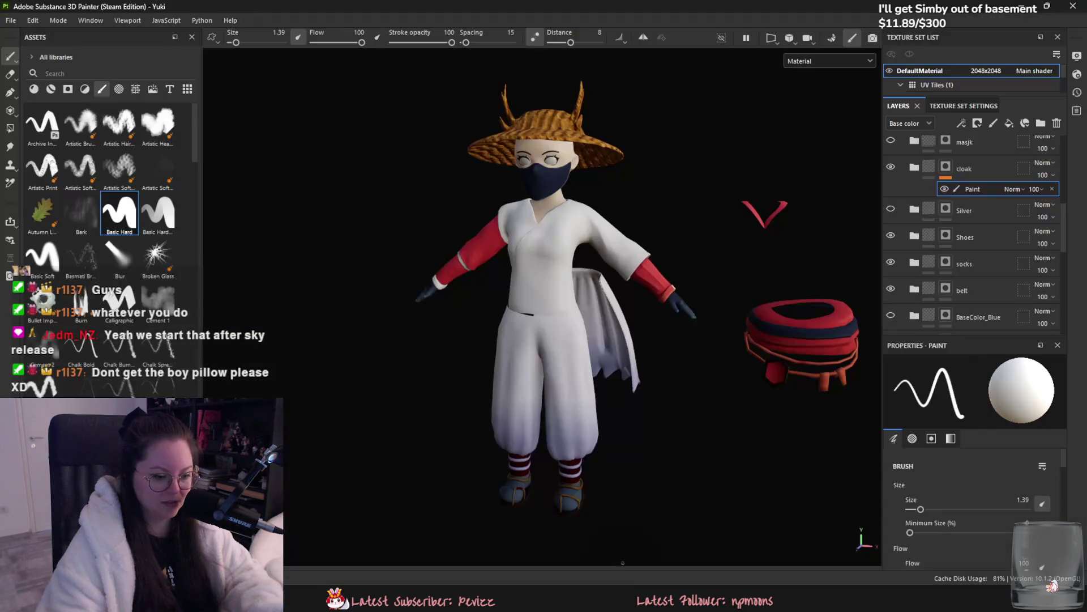
Step: Orbit, zoom and pan around the textured Yuki model to view its front, hat and face
alt+drag(654, 395, 620, 394)
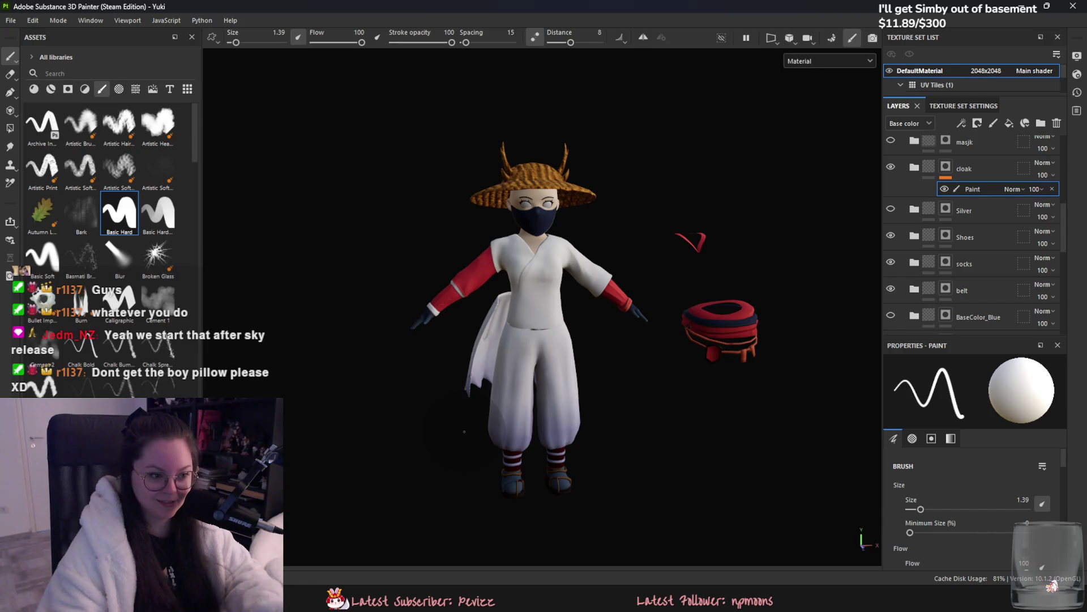
scroll(465, 431, up, 2)
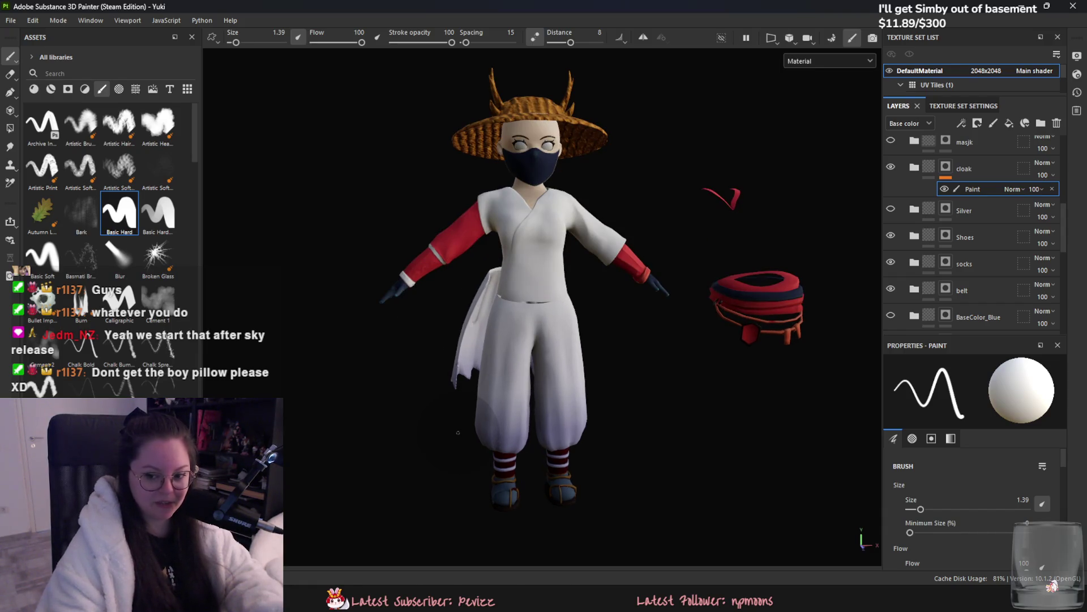
scroll(462, 453, up, 2)
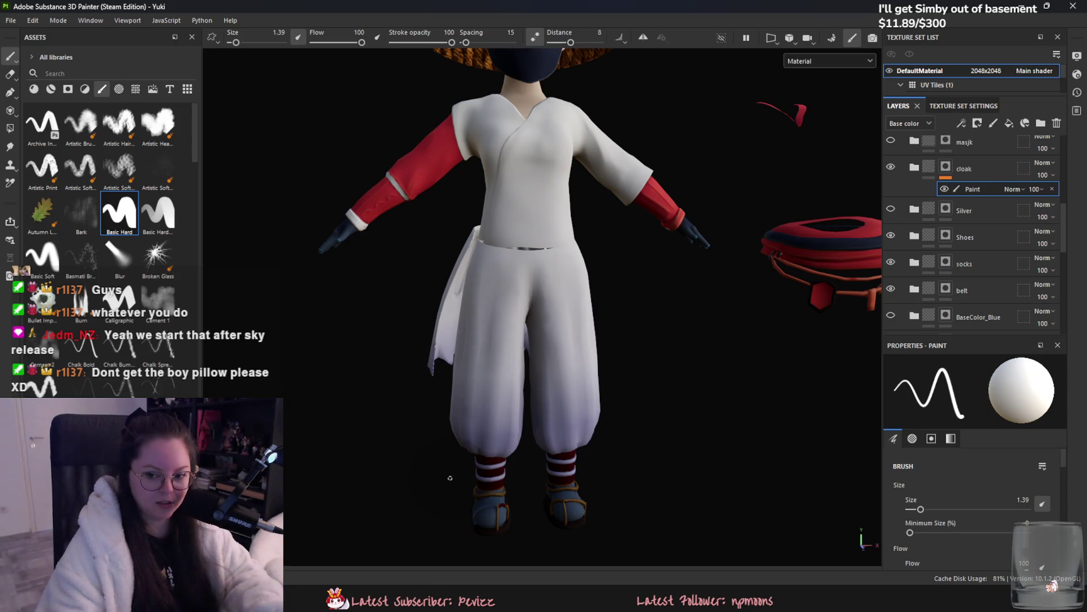
scroll(450, 478, down, 1)
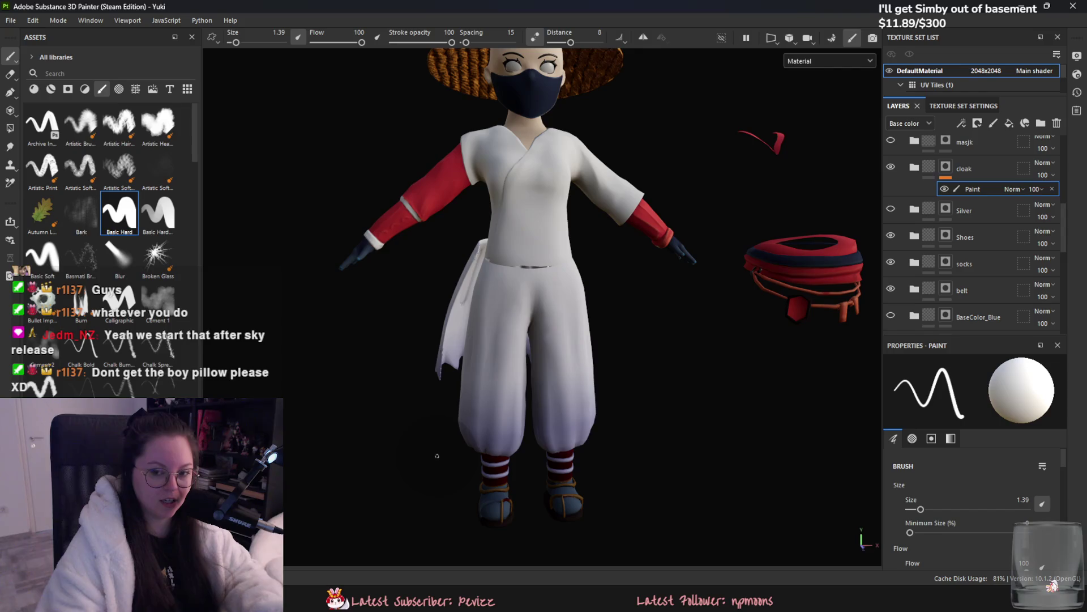
middle_drag(447, 352, 413, 408)
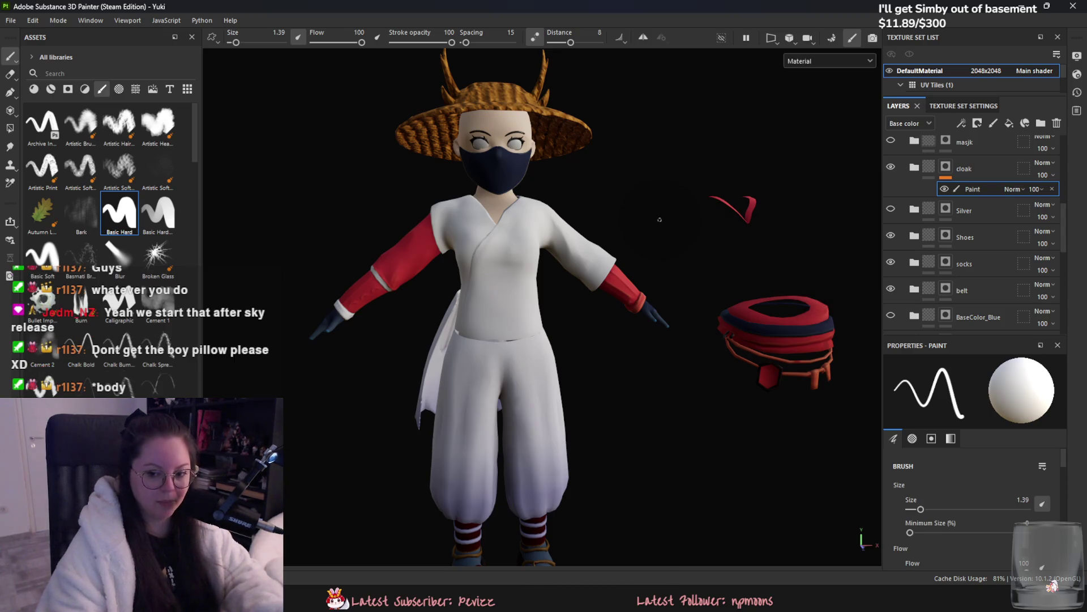
middle_drag(423, 290, 484, 391)
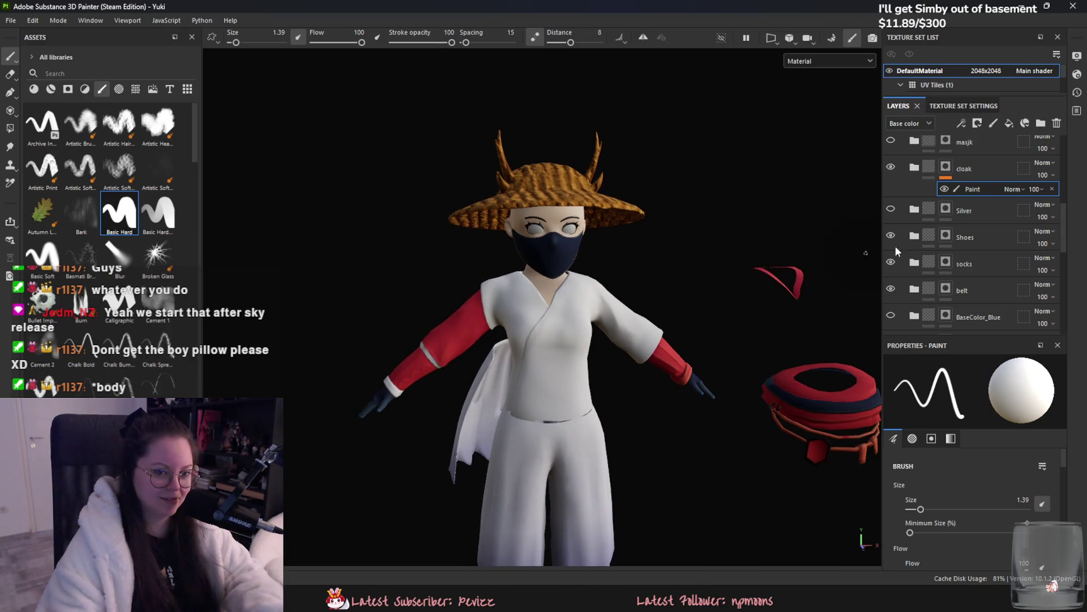
Step: Expand and collapse the cloak layer group, view the character three-quarter, then return to Blender
click(914, 168)
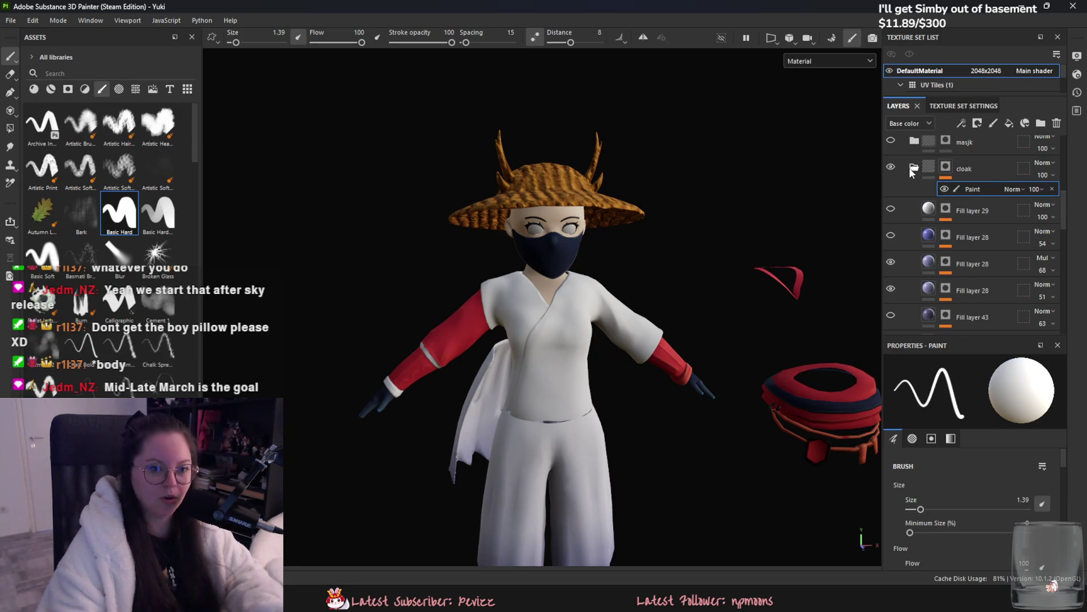
click(914, 168)
scroll(483, 366, up, 5)
scroll(587, 230, down, 5)
mouse_move(587, 231)
alt+mouse_down()
mouse_move(513, 345)
mouse_move(440, 347)
mouse_move(637, 325)
mouse_move(417, 315)
mouse_move(487, 318)
mouse_move(333, 274)
mouse_move(554, 344)
mouse_move(640, 342)
mouse_move(624, 425)
mouse_move(647, 440)
alt+mouse_up()
scroll(515, 315, up, 6)
scroll(332, 274, down, 6)
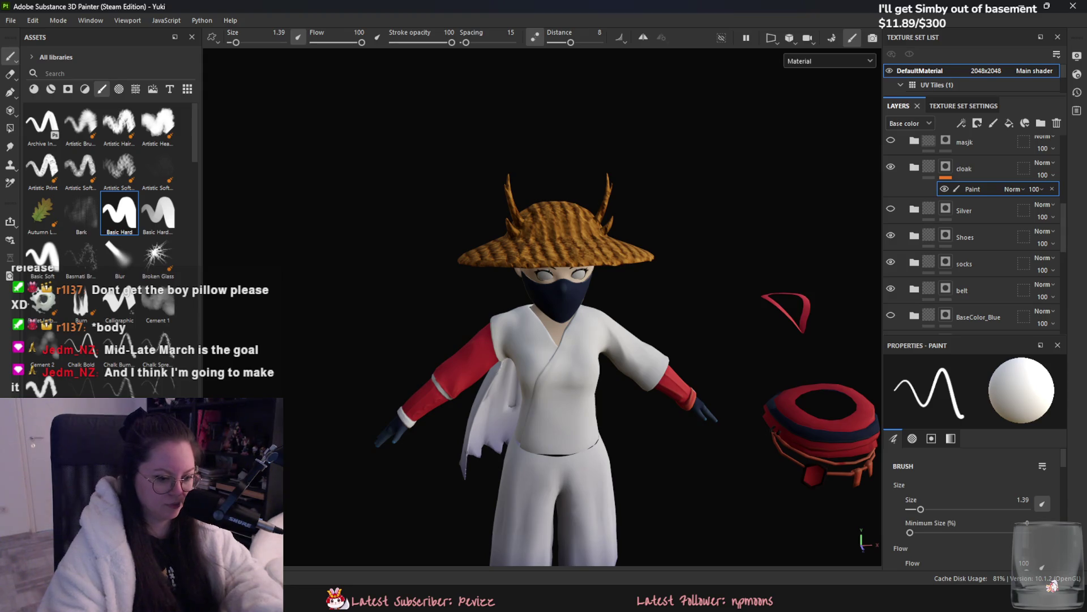
key(alt+Tab)
scroll(584, 336, up, 5)
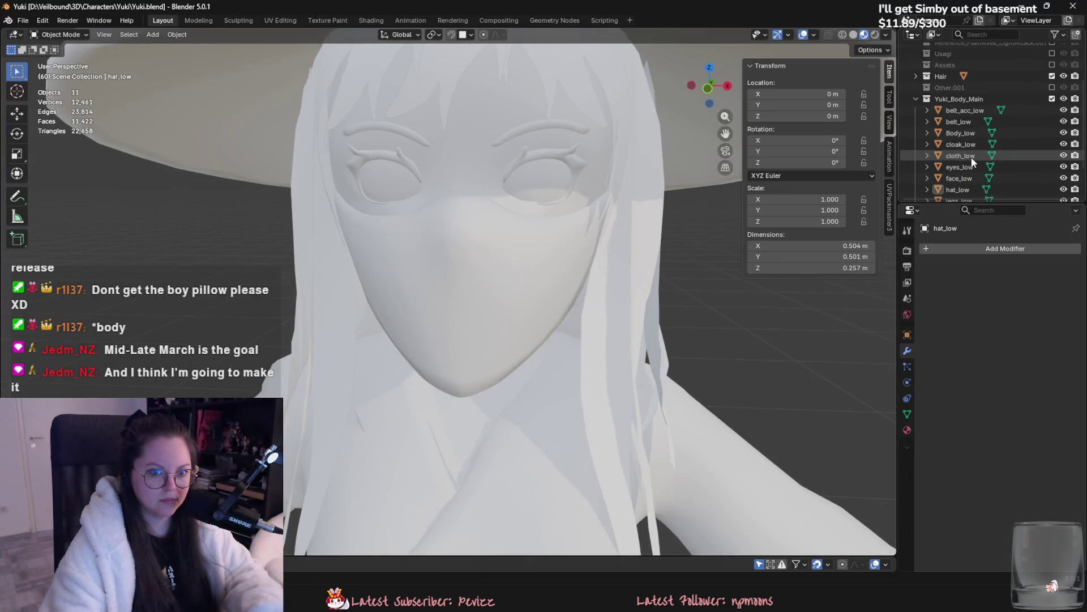
Step: Select face_low, switch to Solid shading, hide the Hair collection and enter Edit Mode
click(953, 167)
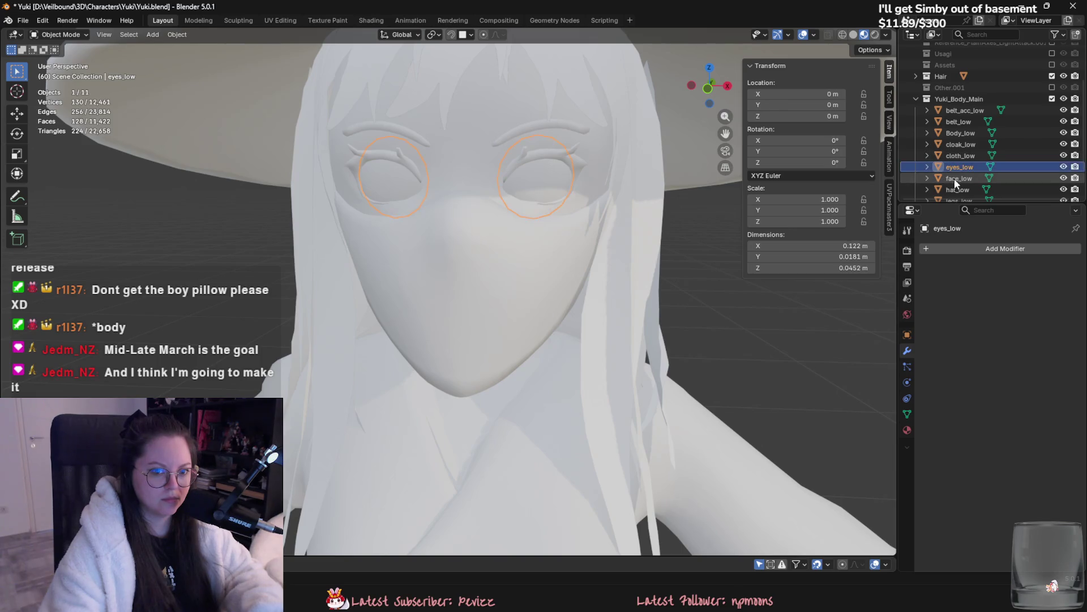
click(953, 178)
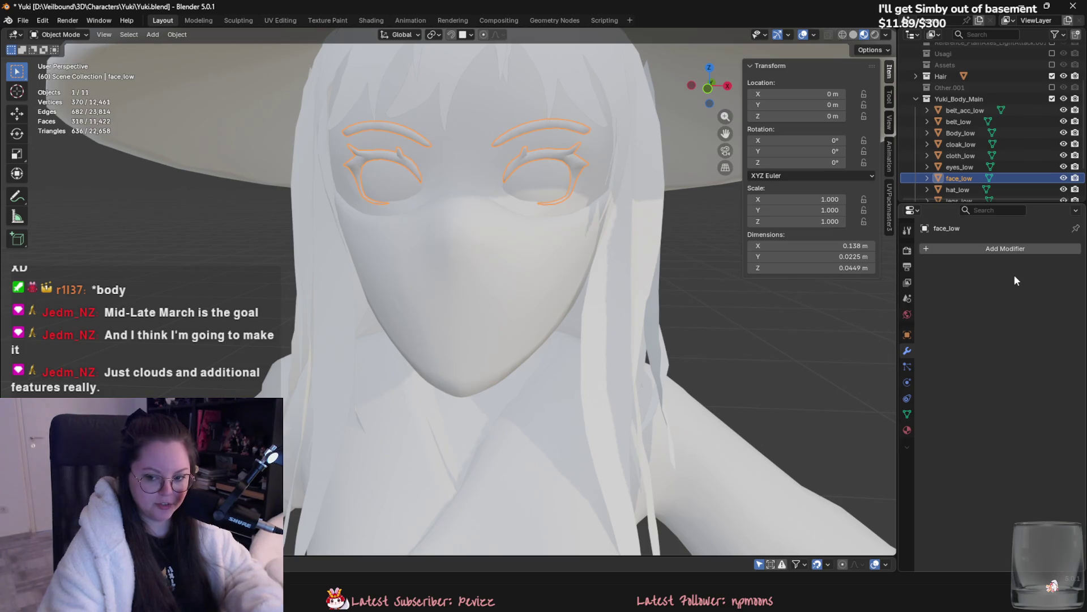
click(854, 35)
mouse_move(797, 69)
middle_down()
mouse_move(559, 217)
mouse_move(617, 176)
mouse_move(559, 247)
middle_up()
click(1052, 76)
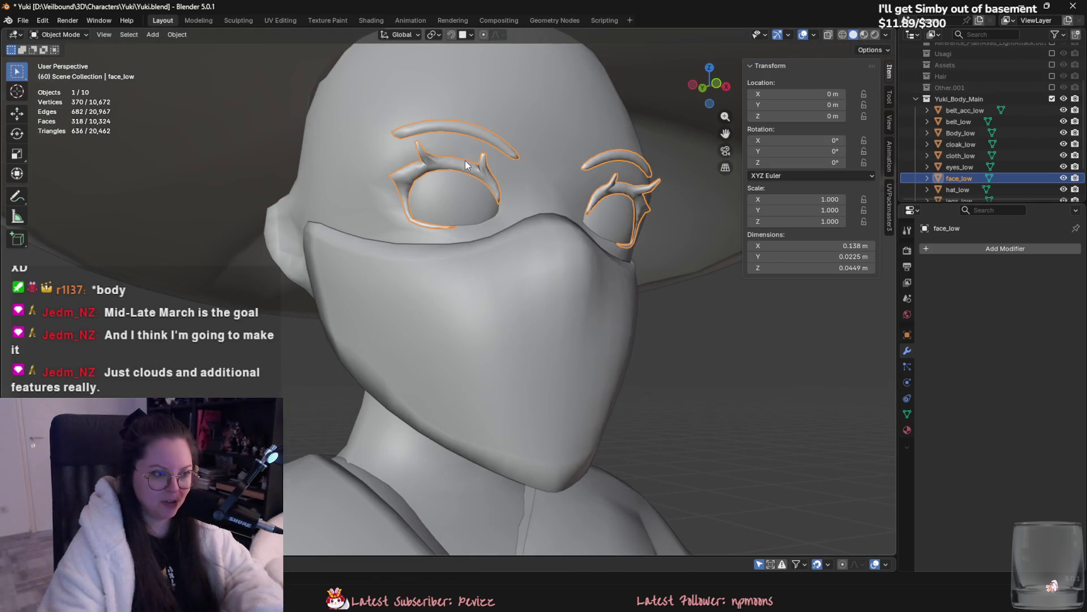
scroll(465, 226, up, 8)
key(Tab)
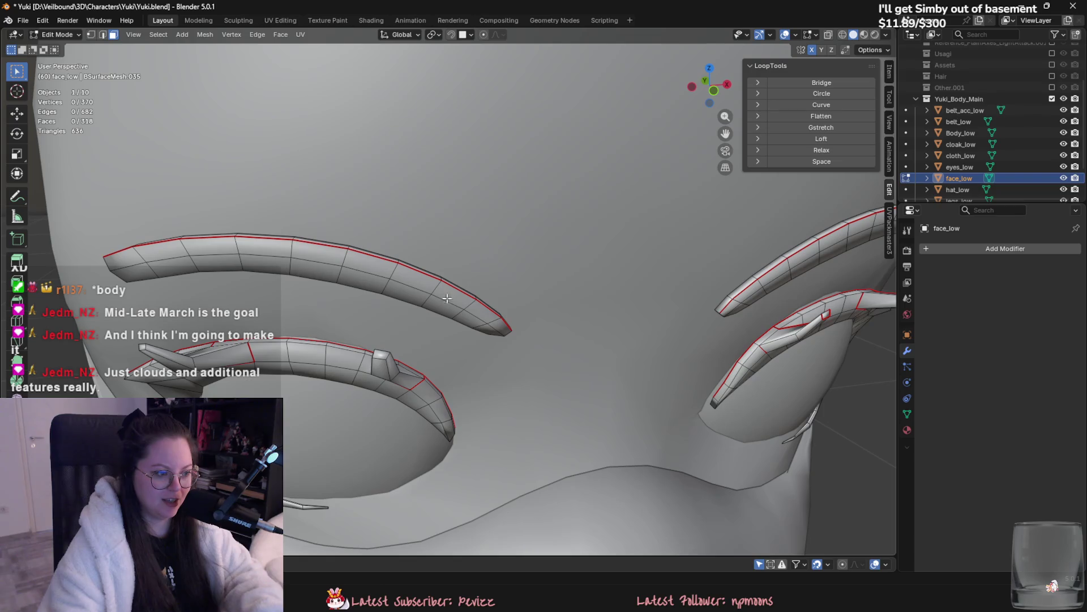
Step: Select the lower eye-outline piece and two of its faces, trying moves without applying them
double_click(419, 385)
middle_drag(419, 385, 693, 464)
key(g)
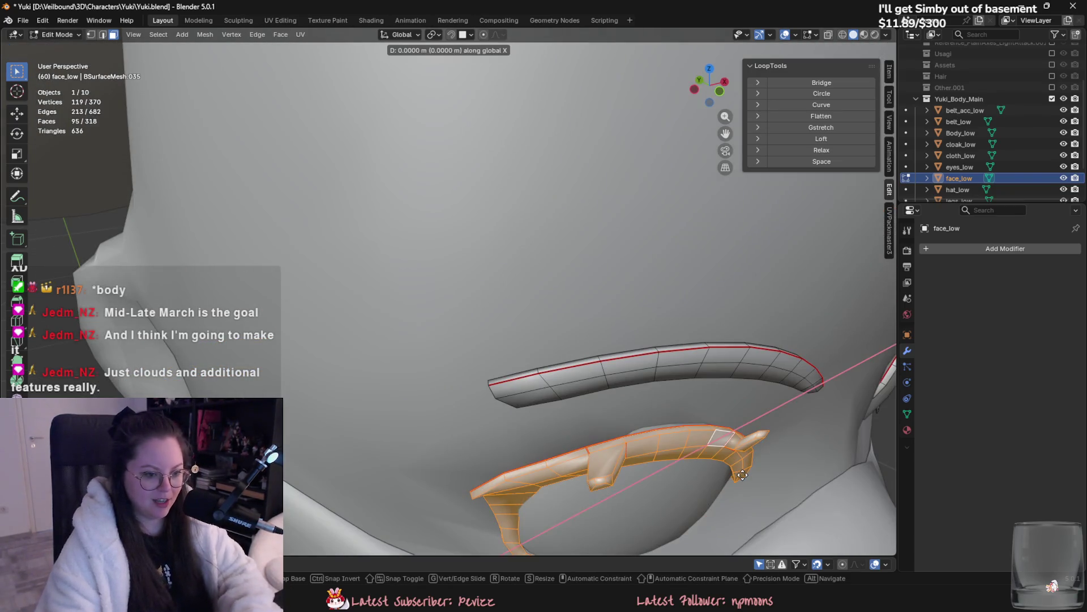
key(Escape)
click(685, 434)
shift+click(700, 428)
key(g)
key(Escape)
Step: Enable proportional editing and nudge the selected lash tip faces along Z
key(o)
key(g)
key(y)
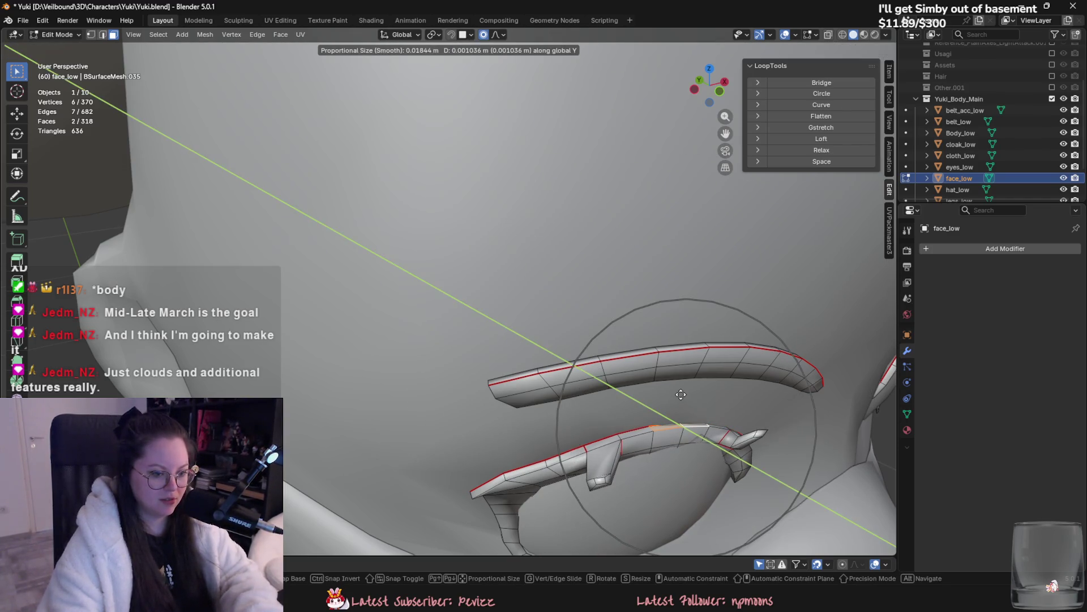
key(z)
click(683, 389)
scroll(683, 389, down, 5)
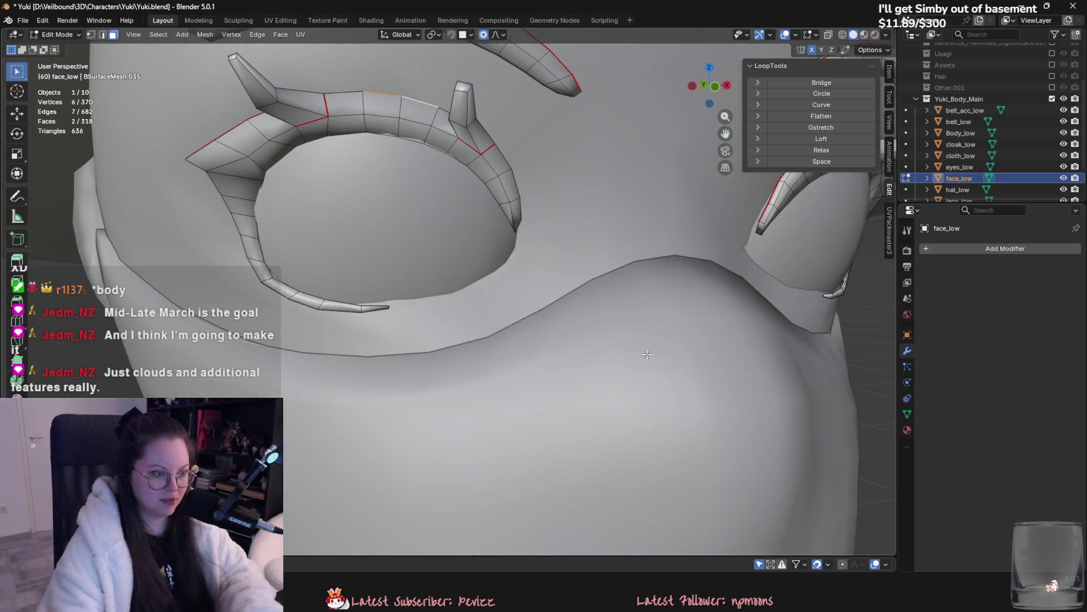
key(g)
key(y)
key(Escape)
scroll(625, 373, up, 5)
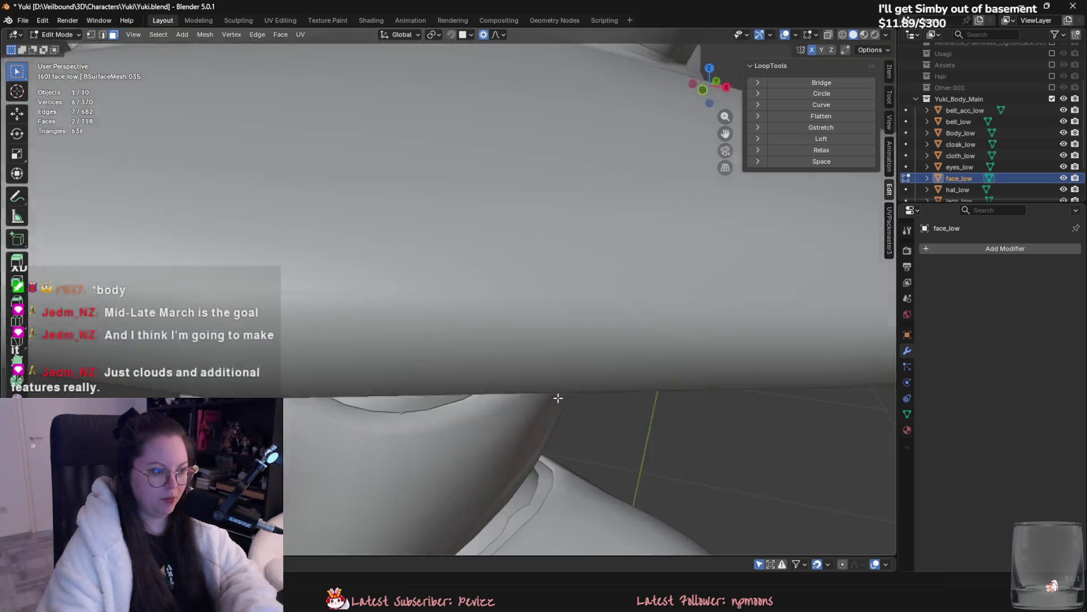
scroll(560, 396, down, 5)
scroll(561, 396, up, 4)
Step: Move the lash tip face near the ear slightly along Y
middle_drag(623, 368, 647, 363)
scroll(647, 362, down, 3)
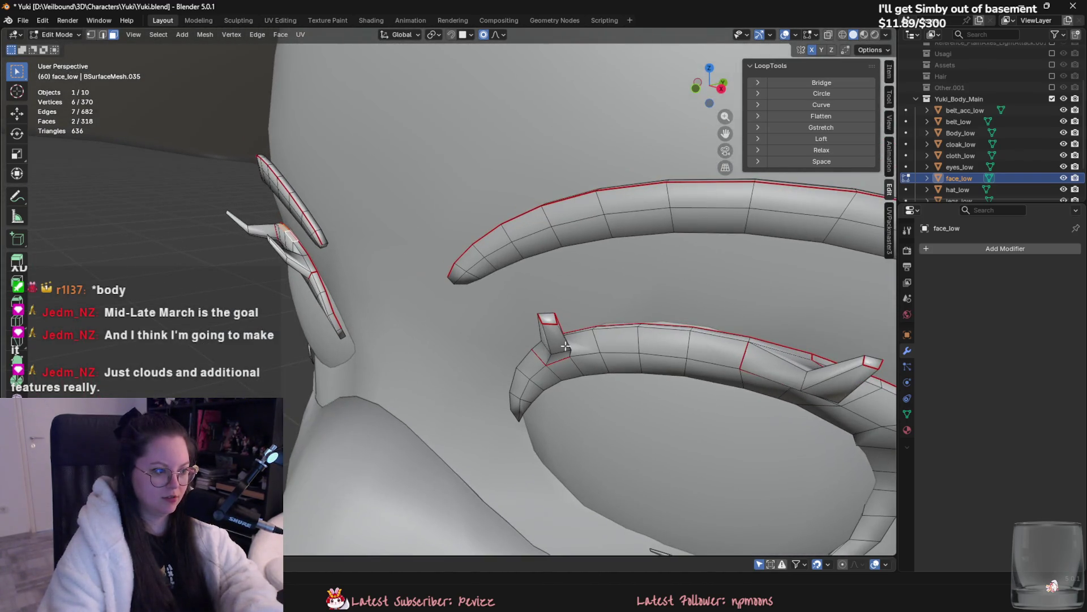
click(336, 322)
key(g)
key(y)
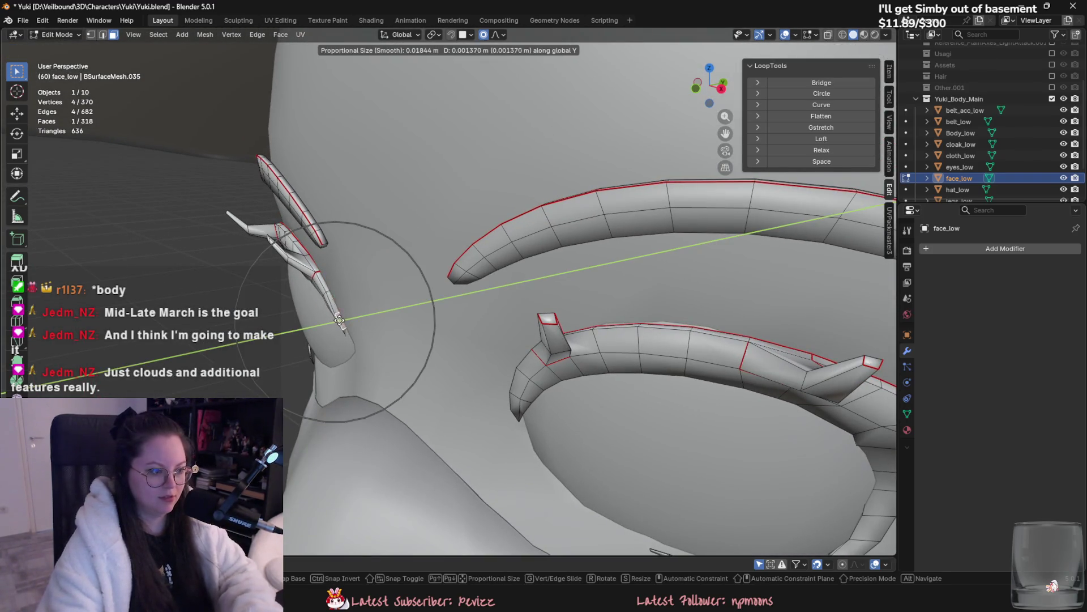
click(336, 322)
scroll(420, 307, up, 4)
middle_drag(419, 306, 468, 392)
Step: Deselect all, then shift a strip of lash faces slightly along Y
key(alt+a)
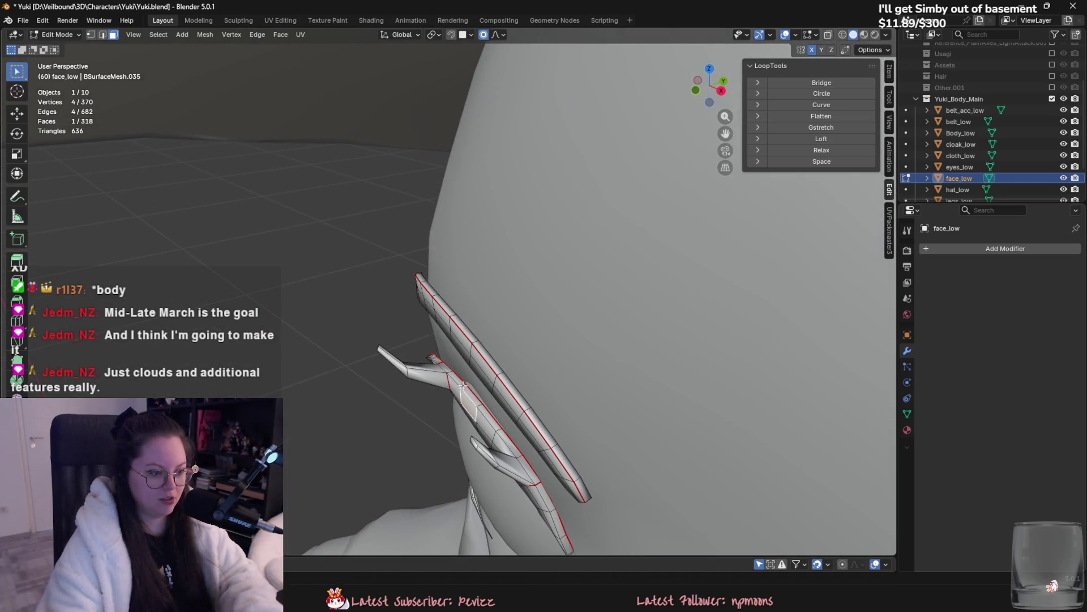
ctrl+click(491, 417)
key(g)
key(y)
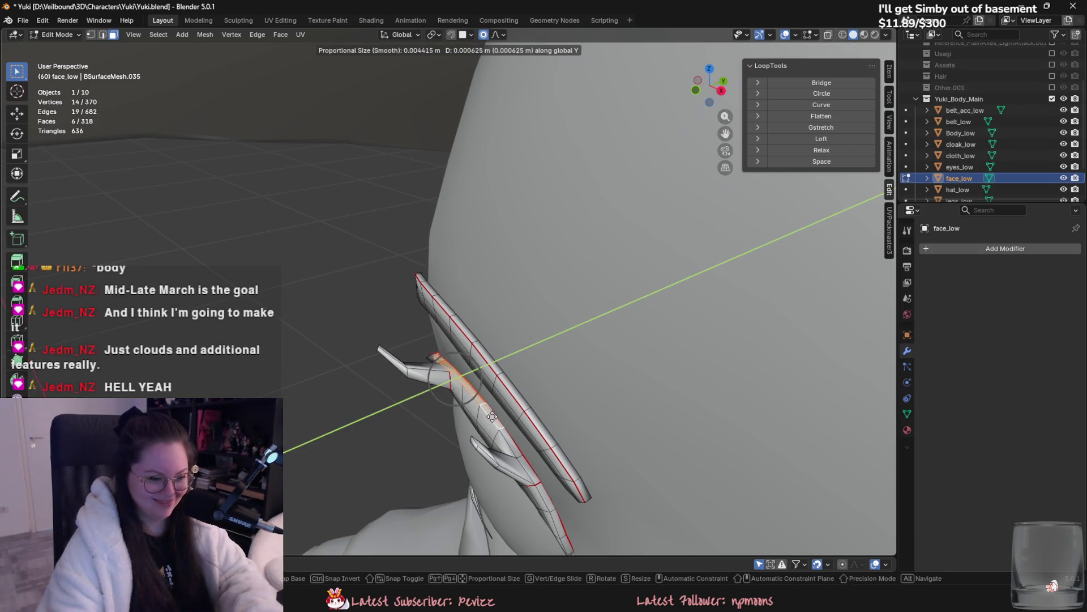
click(494, 416)
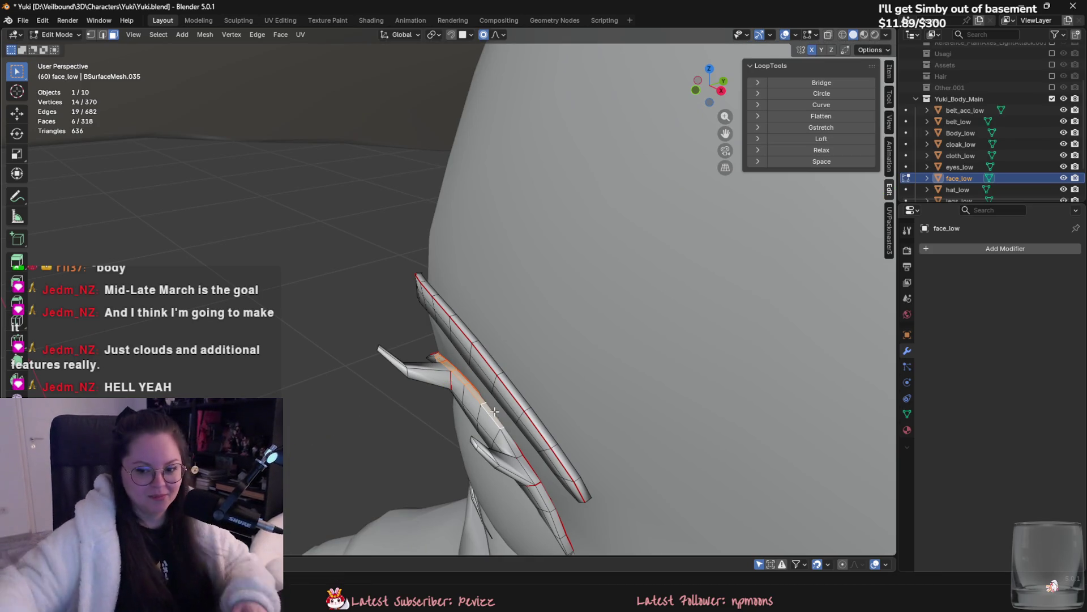
mouse_move(517, 311)
middle_down()
mouse_move(584, 311)
mouse_move(476, 260)
mouse_move(435, 368)
mouse_move(463, 337)
mouse_move(631, 274)
middle_up()
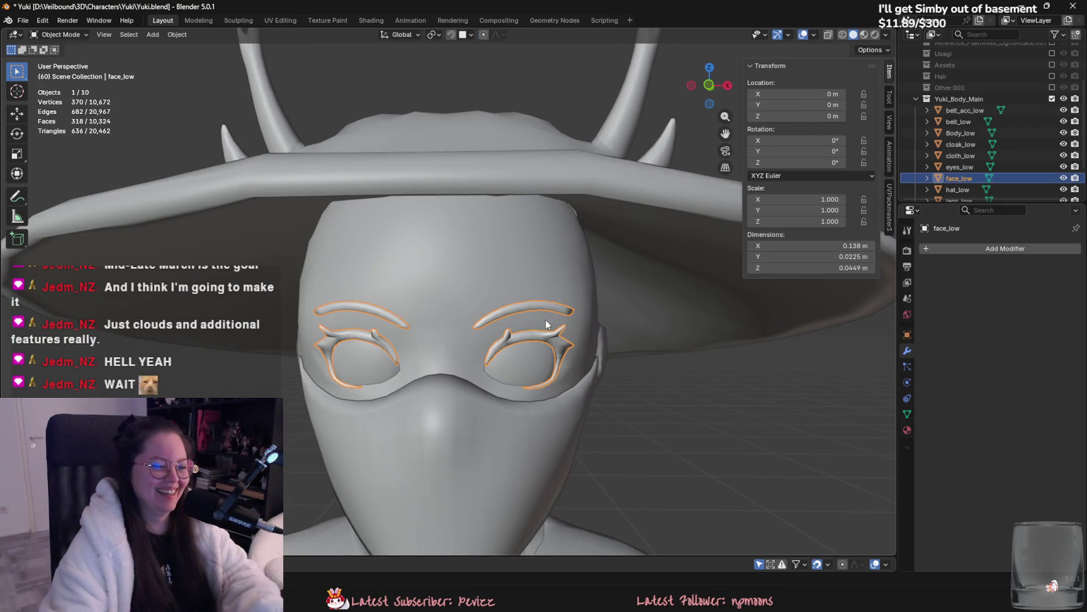
Step: Separate the right eye-rim piece from face_low and delete it
key(l)
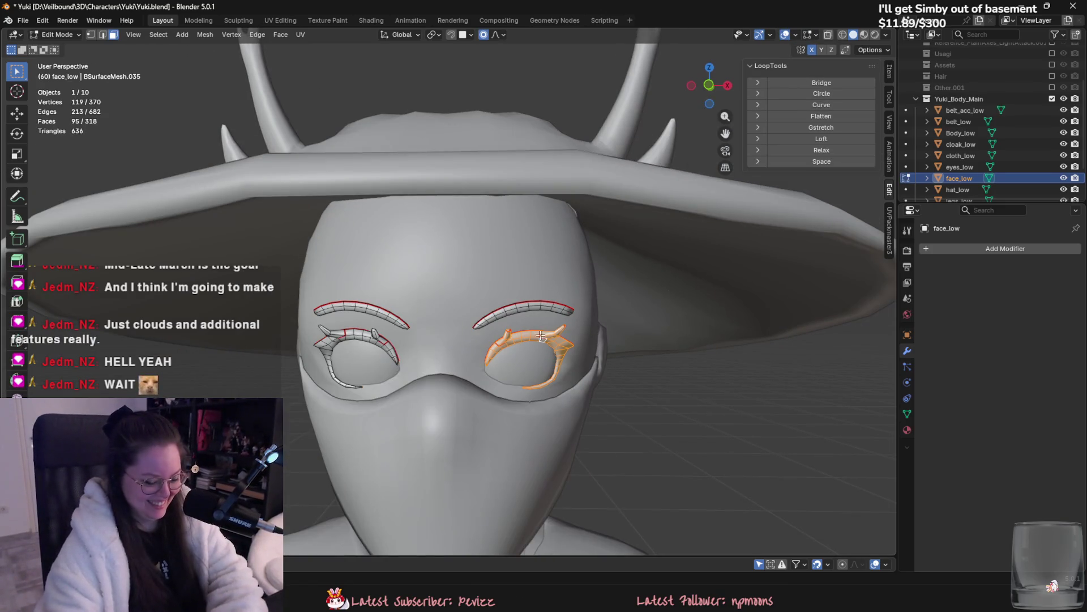
key(p)
key(Return)
key(Tab)
click(540, 338)
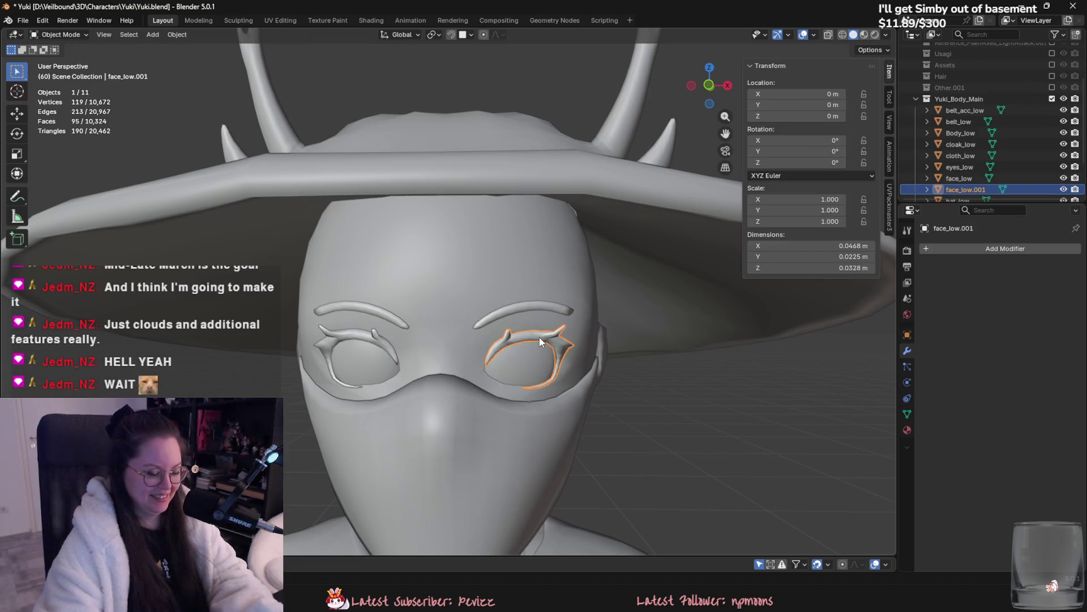
key(Delete)
Step: Separate the left eye-rim piece of face_low into its own object
click(368, 336)
key(Tab)
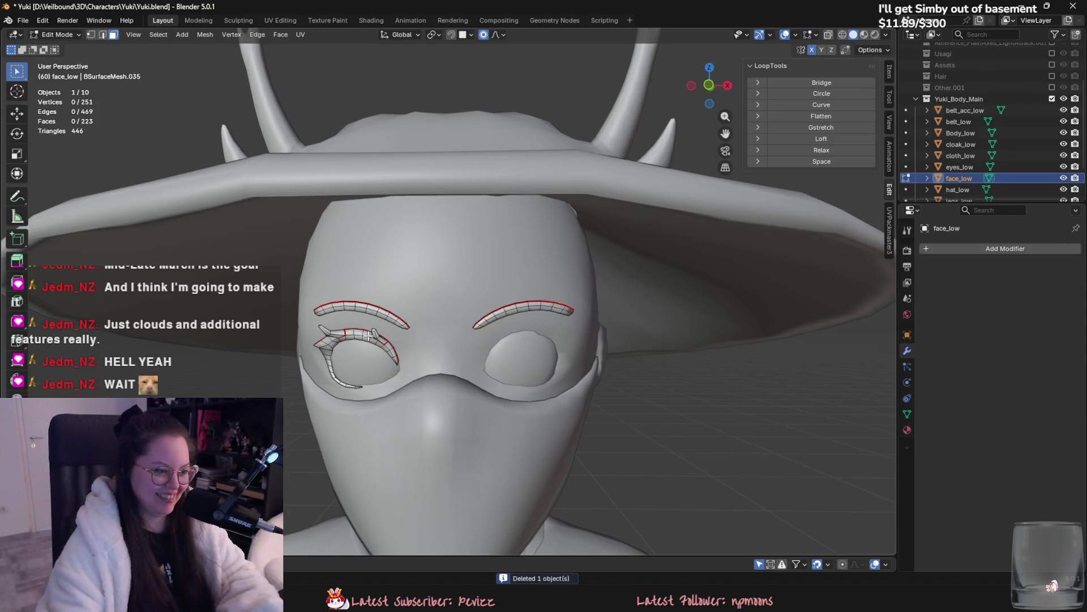
key(p)
key(Return)
key(Tab)
mouse_move(368, 335)
middle_down()
mouse_move(505, 260)
mouse_move(678, 249)
mouse_move(590, 310)
mouse_move(518, 317)
mouse_move(351, 369)
mouse_move(324, 317)
mouse_move(352, 301)
mouse_move(702, 248)
middle_up()
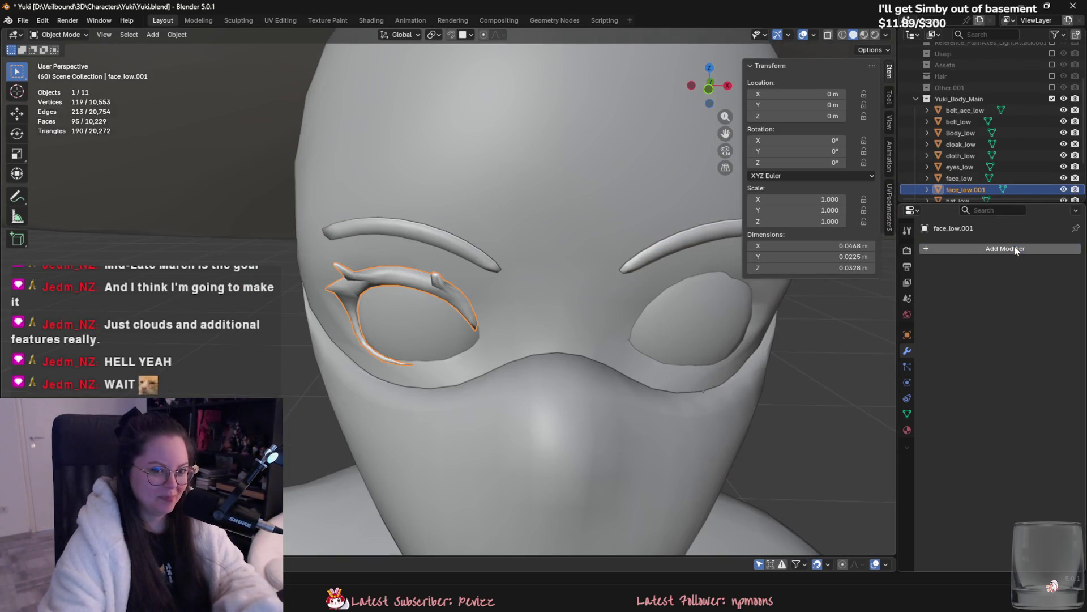
Step: Add and apply a Mirror modifier to the left eye rim, then join it into face_low
click(1014, 248)
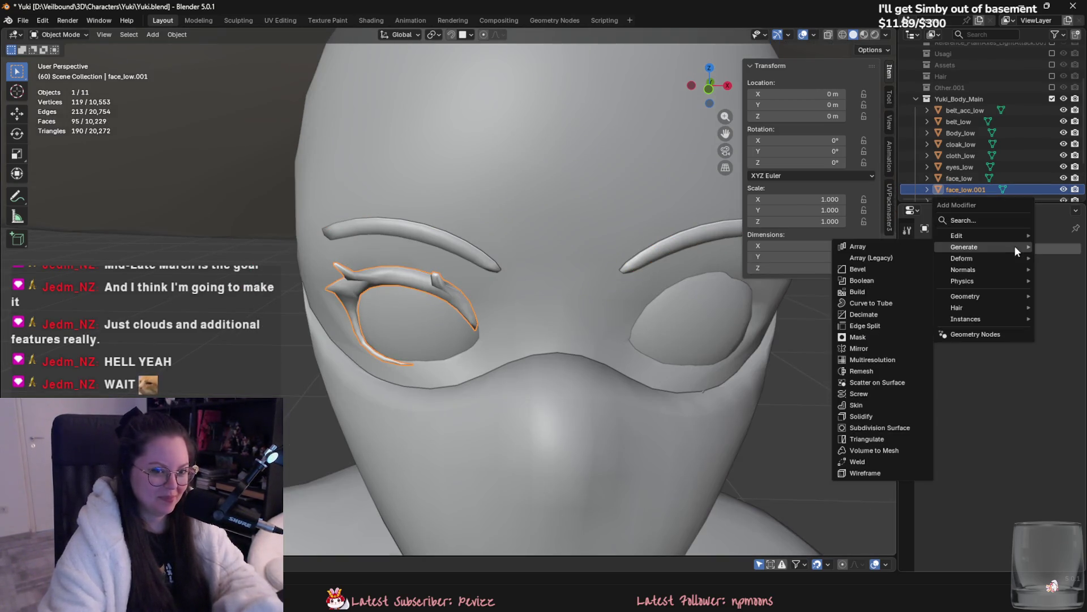
click(888, 346)
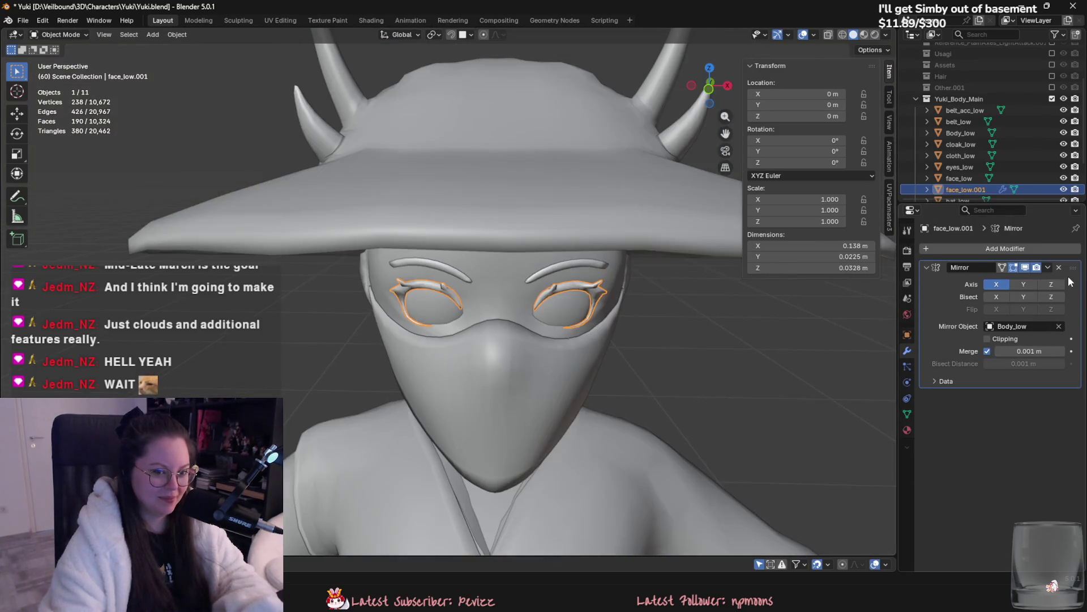
click(1048, 267)
click(1036, 277)
shift+click(468, 251)
key(ctrl+j)
middle_drag(484, 311, 855, 195)
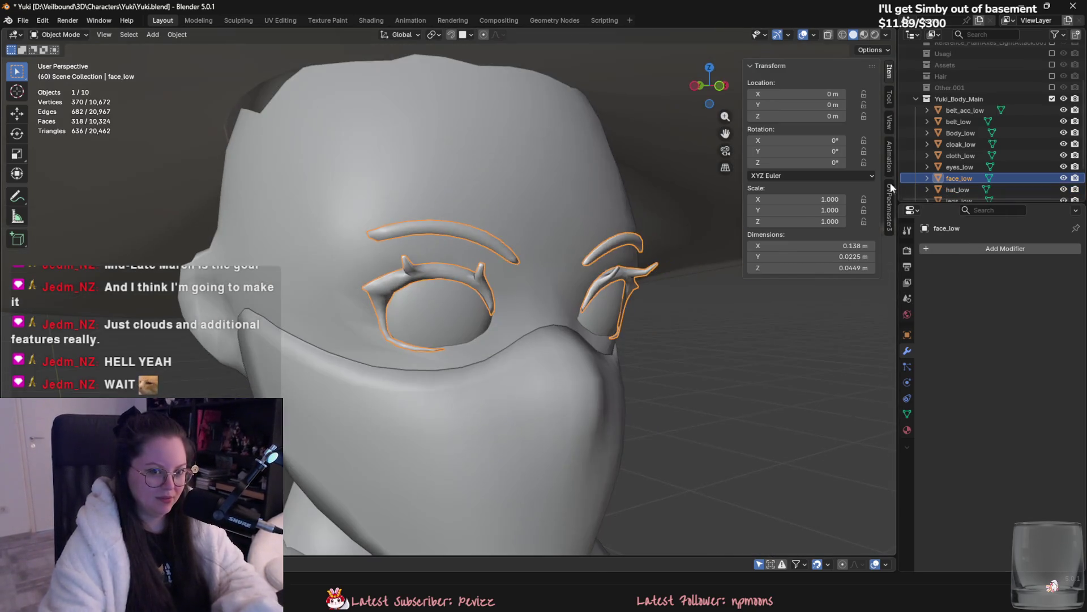
Step: Copy face_low and try pasting it into Yuki_Body_Main, then undo that attempt
scroll(979, 169, down, 2)
key(ctrl+c)
ctrl+click(1063, 65)
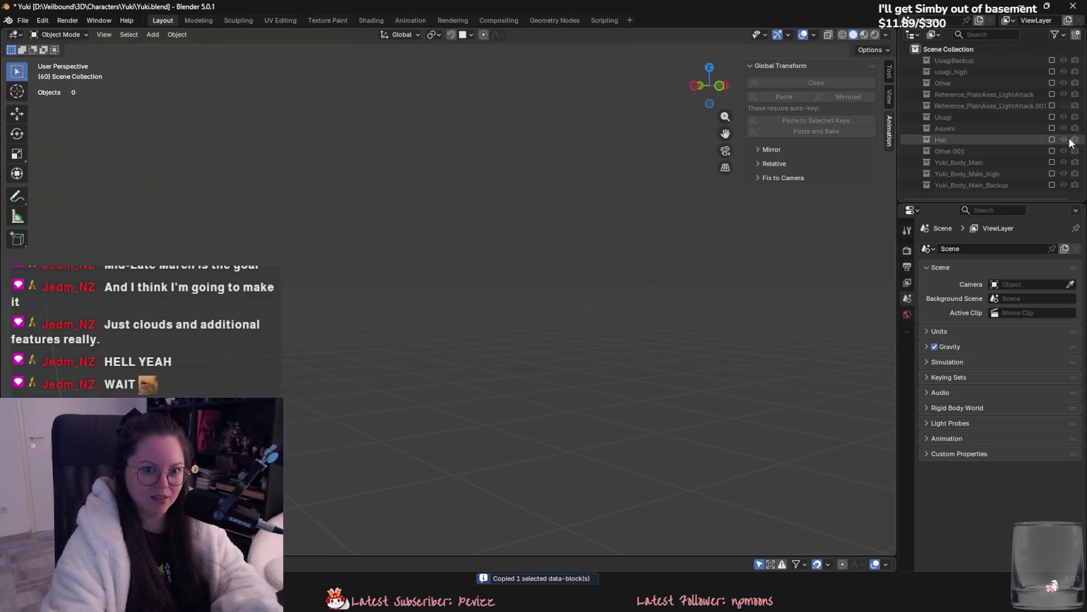
ctrl+click(1053, 168)
scroll(986, 162, up, 1)
click(959, 71)
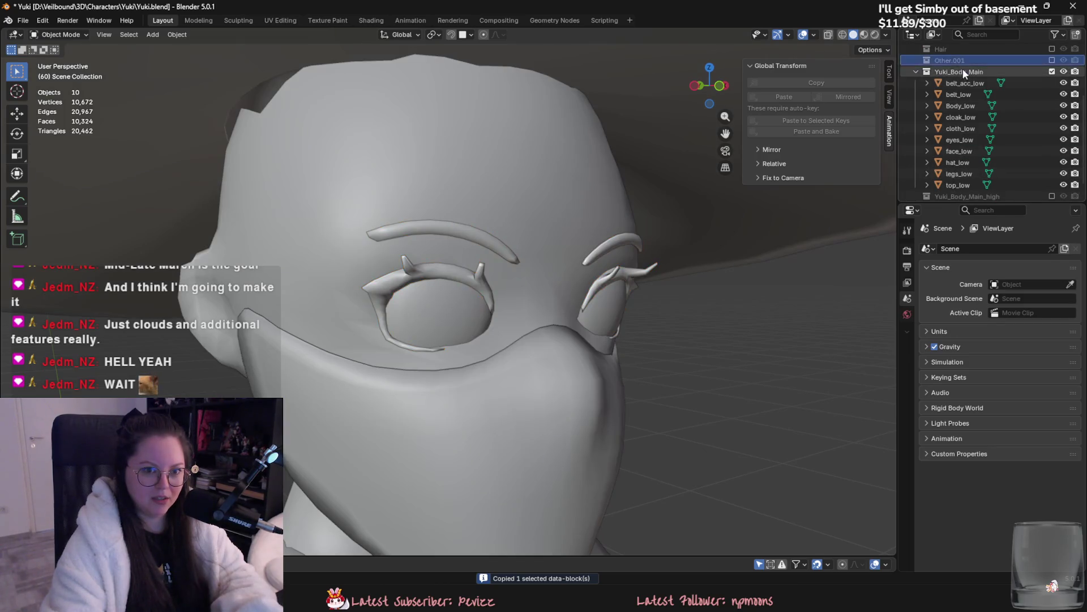
key(ctrl+v)
click(947, 151)
key(x)
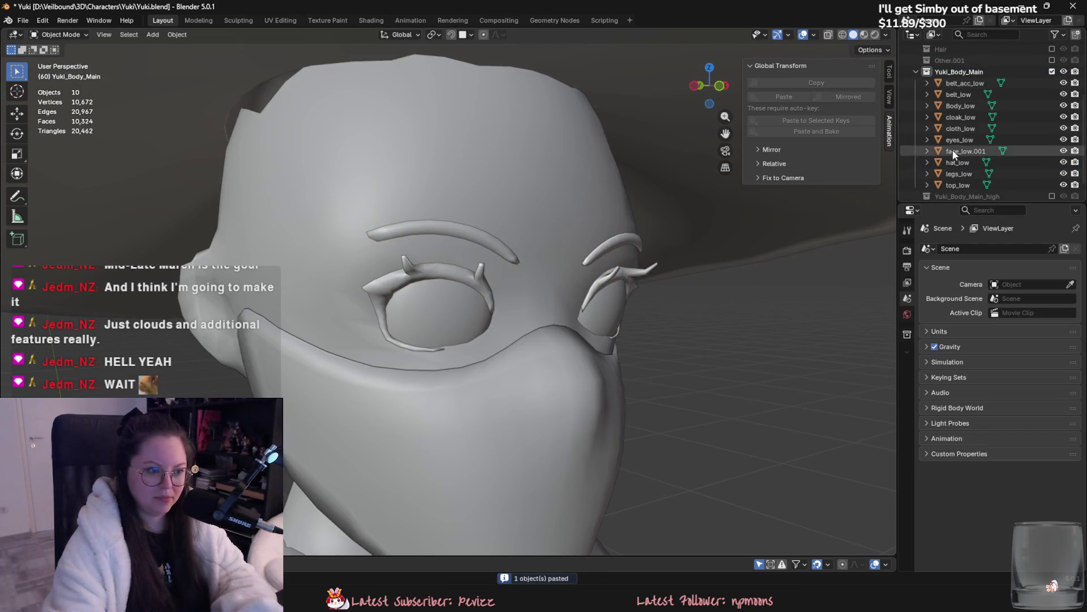
double_click(975, 150)
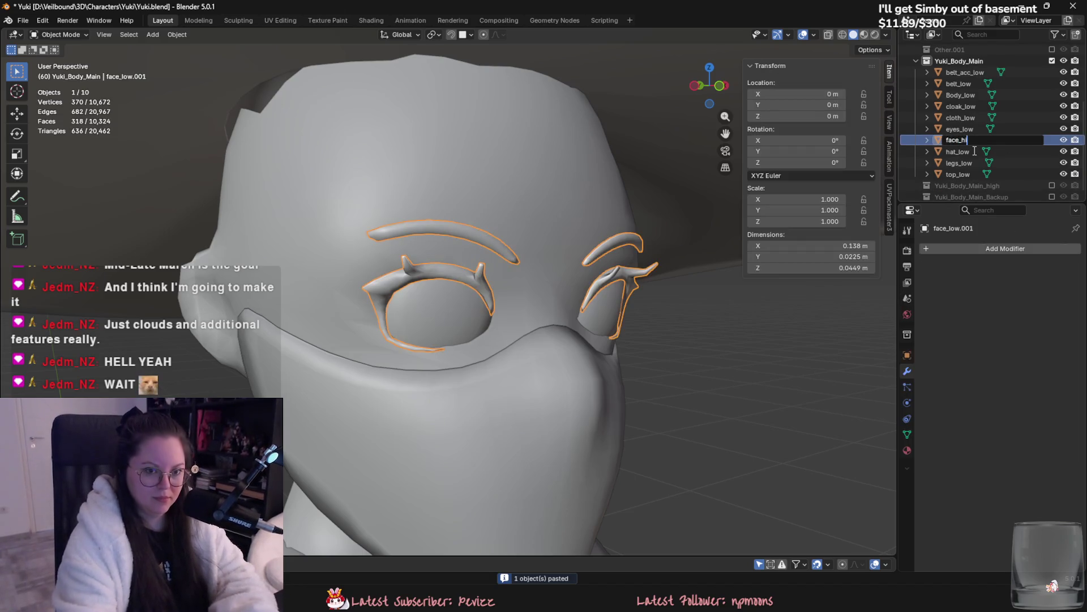
text(gh)
key(Return)
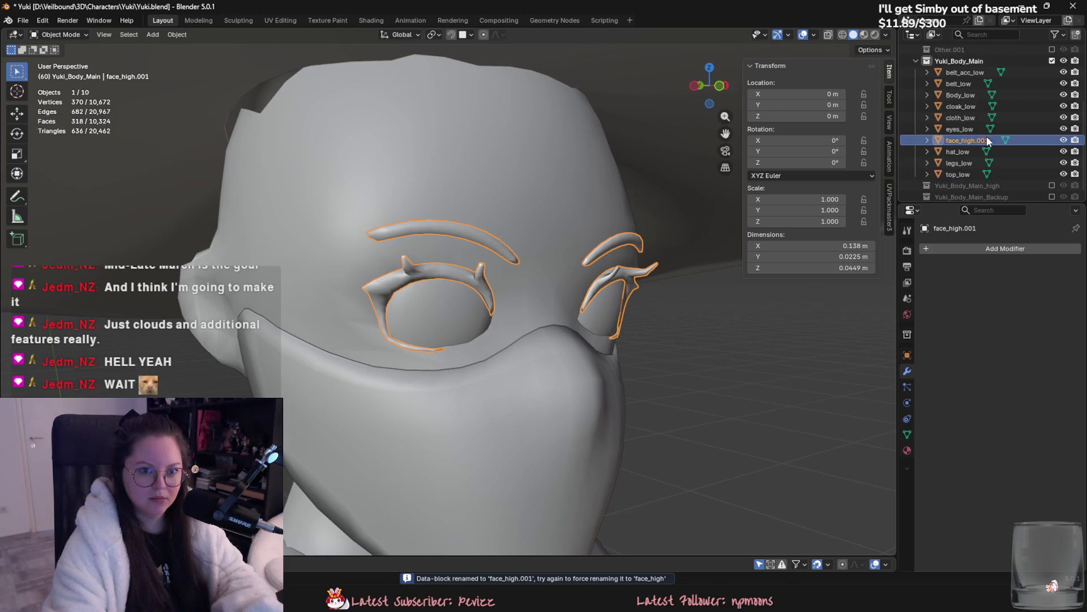
key(ctrl+z)
key(ctrl+z)
key(ctrl+z)
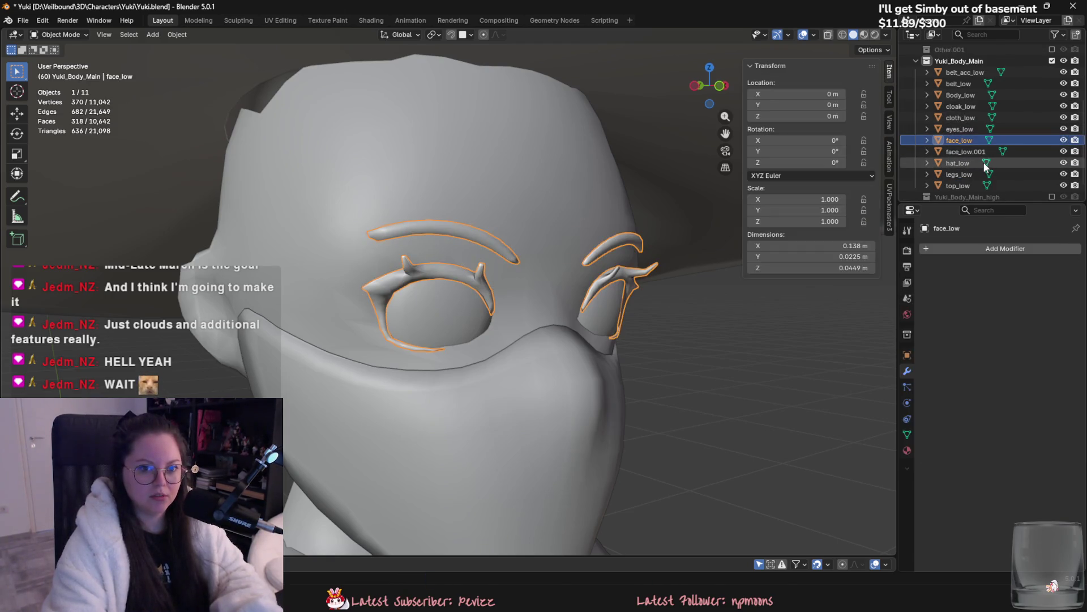
key(ctrl+z)
Step: Paste the face copy into Yuki_Body_Main_high, delete the old face_high, and rename the copy face_high
click(1052, 185)
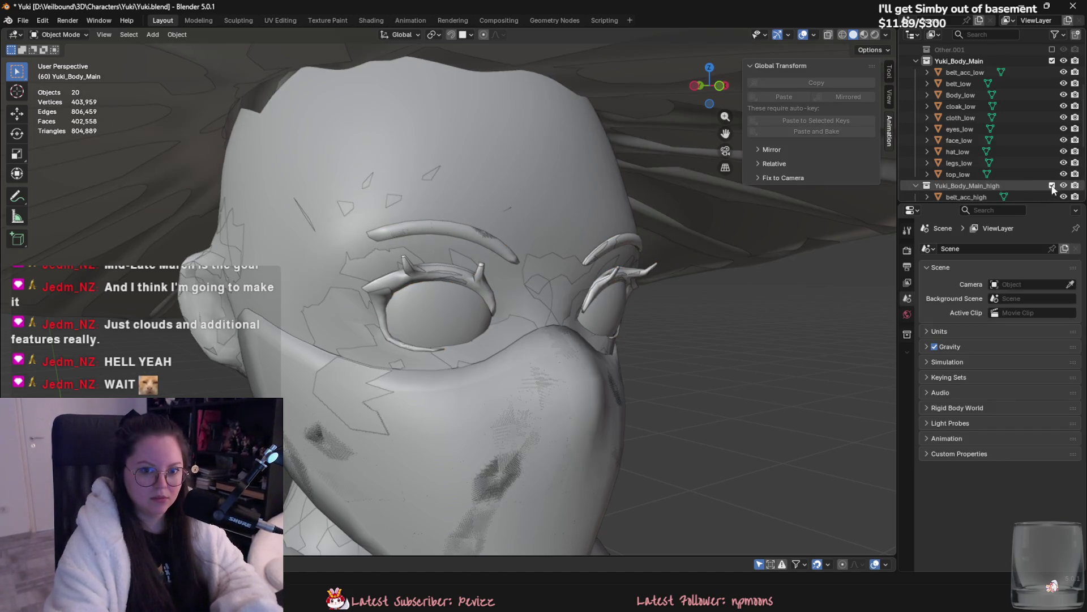
scroll(967, 111, down, 4)
click(967, 94)
key(ctrl+v)
scroll(989, 151, down, 1)
click(969, 150)
key(Delete)
double_click(970, 150)
text(face_high)
key(Return)
Step: Select the low-poly parts from belt_acc_low through top_low
scroll(1066, 121, up, 8)
scroll(1014, 133, down, 3)
click(966, 95)
scroll(973, 103, down, 4)
shift+click(958, 129)
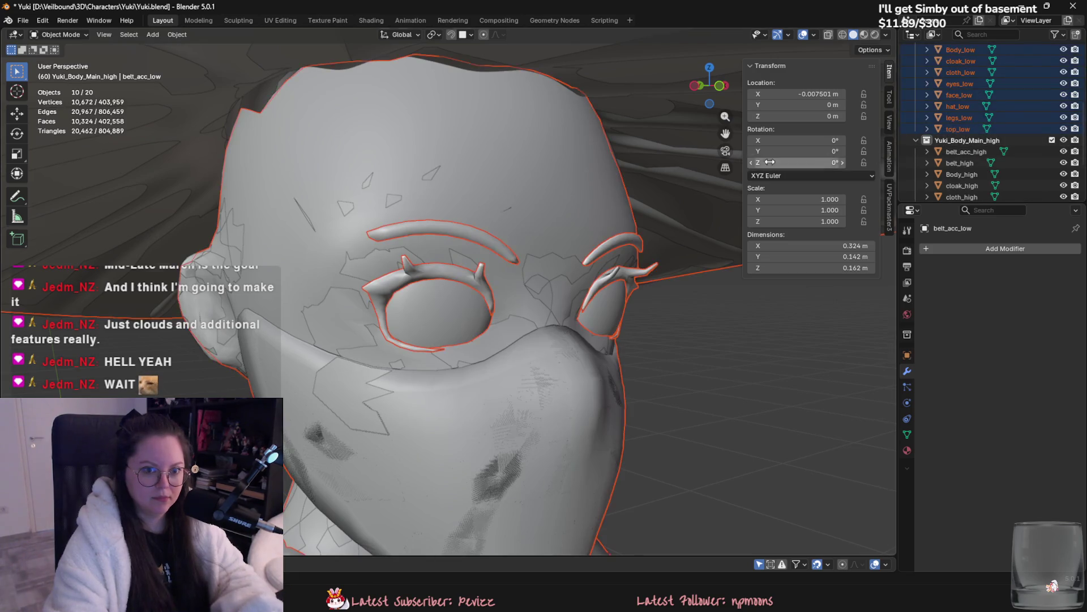
Step: Export the selected low-poly parts as Yuki_low.fbx
key(KP_Decimal)
middle_drag(534, 242, 127, 22)
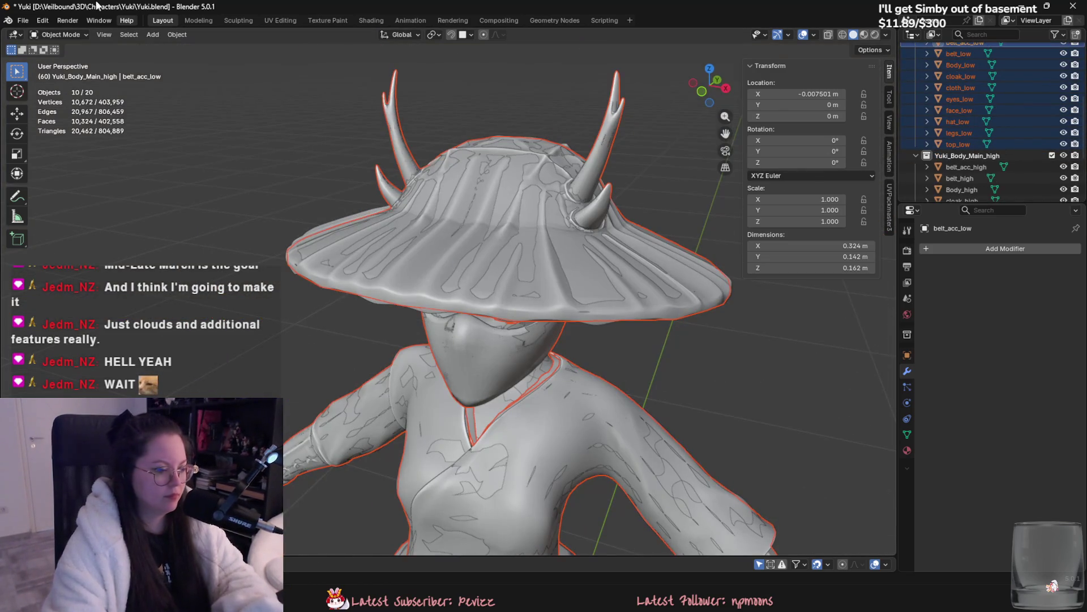
click(24, 21)
mouse_move(48, 195)
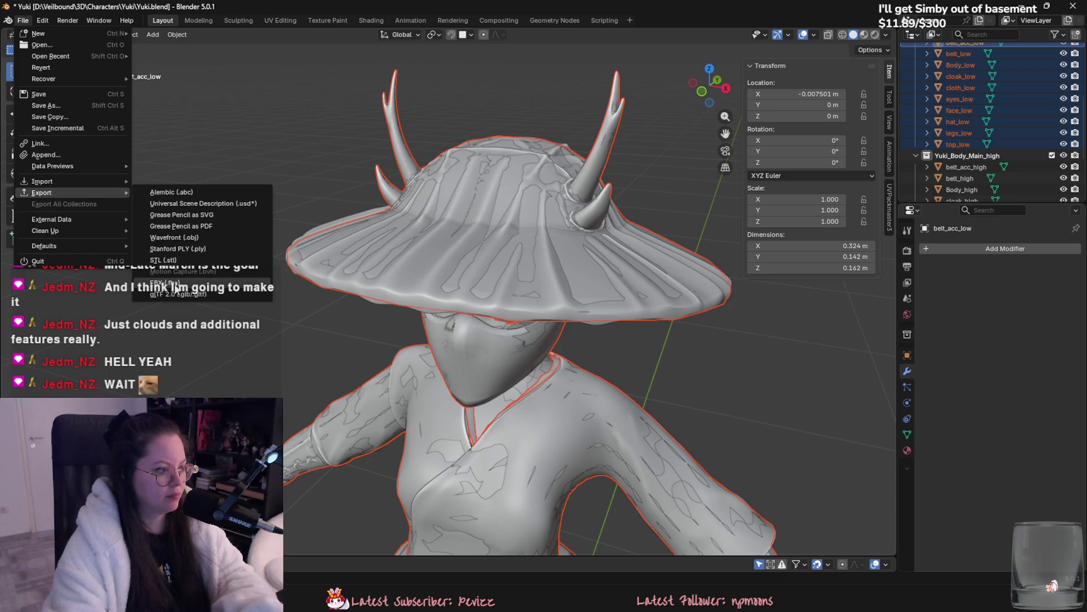
click(174, 283)
click(538, 345)
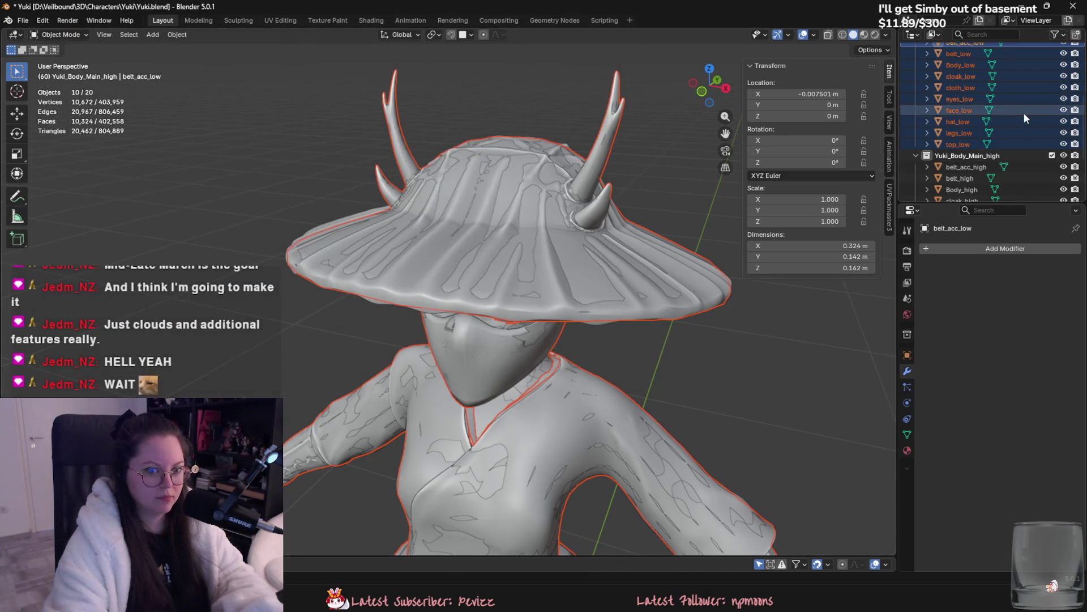
Step: Export belt_acc_high through top_high as a second FBX, then switch to Substance 3D Painter
click(982, 144)
scroll(982, 144, down, 4)
shift+click(982, 178)
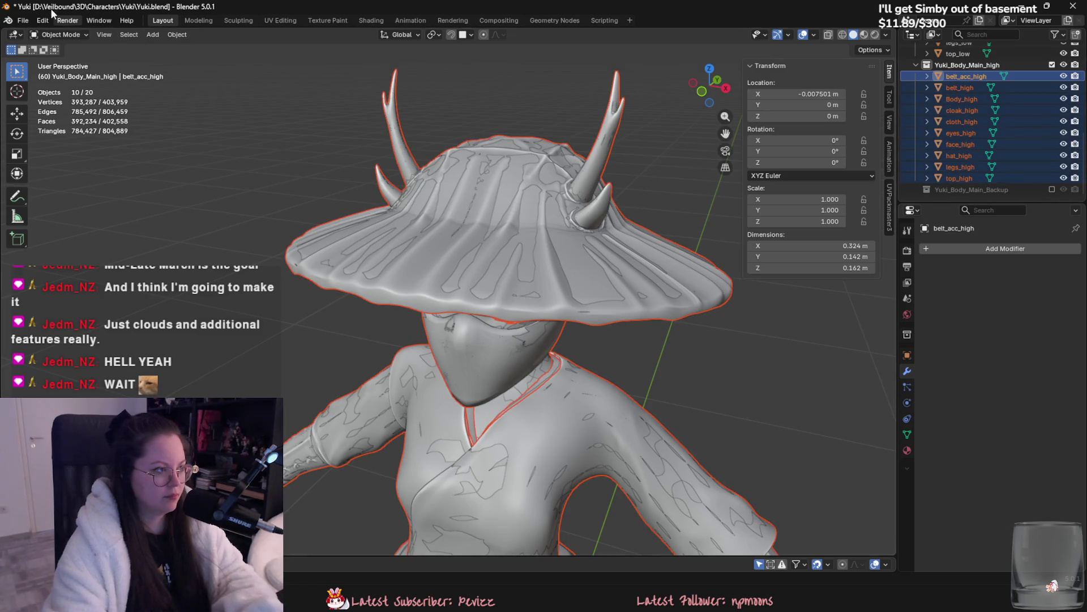
click(23, 21)
mouse_move(68, 191)
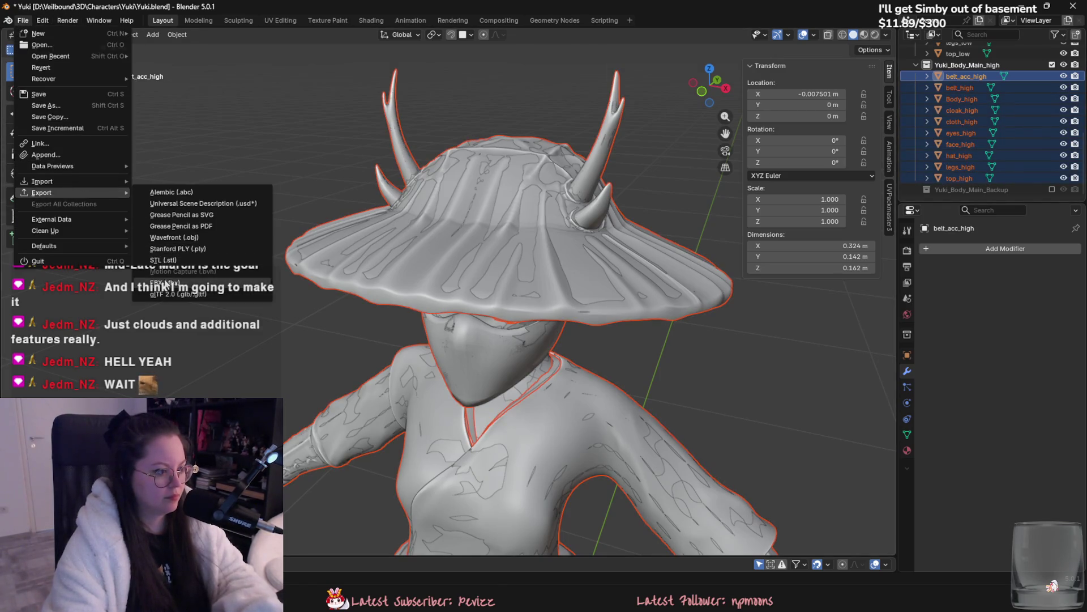
click(164, 283)
key(Return)
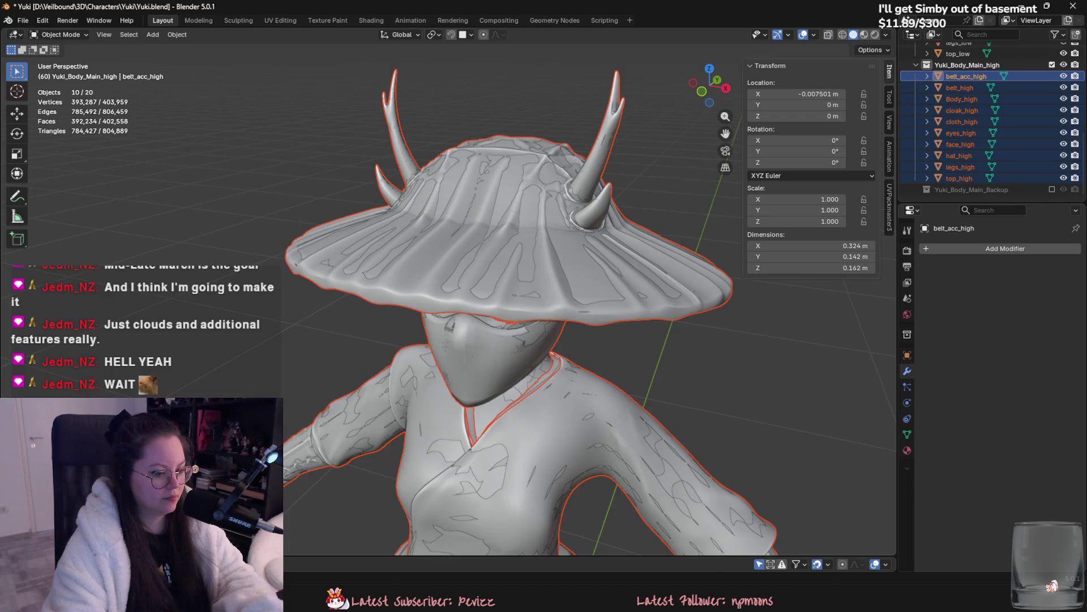
key(alt+Tab)
scroll(574, 297, up, 5)
Step: Collapse the hat layer group and hide its texture layer so the hat appears untextured
mouse_move(574, 296)
alt+mouse_down()
mouse_move(600, 328)
mouse_move(668, 300)
alt+mouse_up()
scroll(964, 269, up, 3)
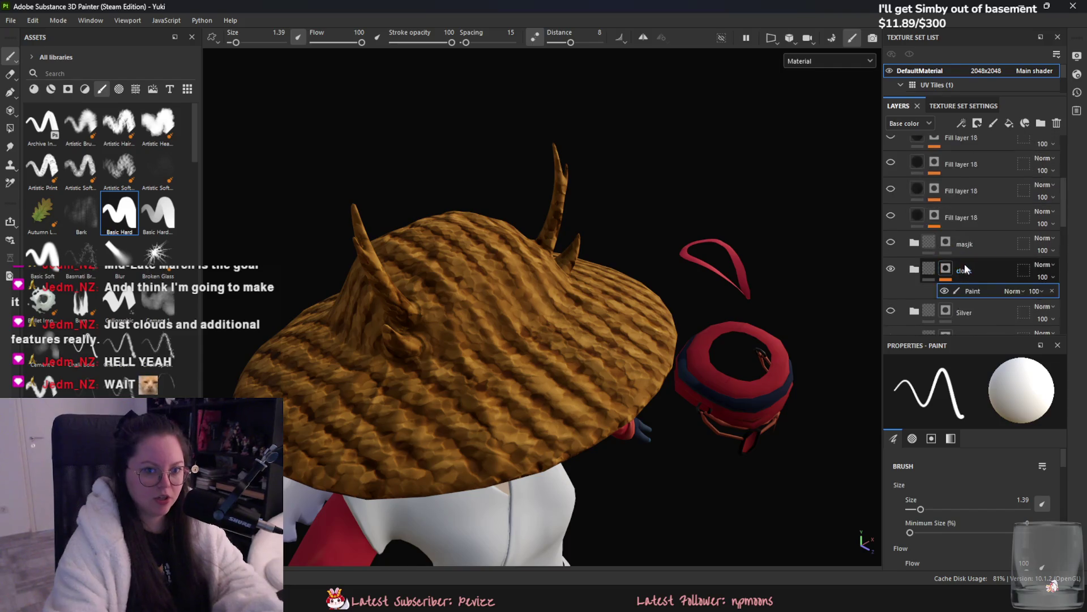
scroll(965, 270, up, 5)
click(903, 176)
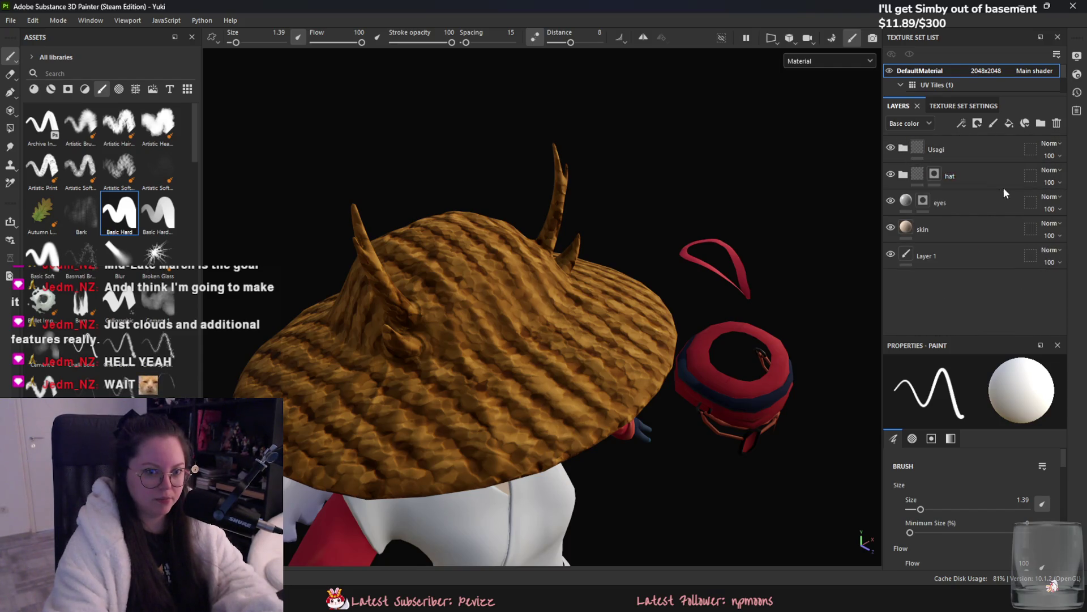
click(890, 174)
mouse_move(782, 235)
alt+mouse_down()
mouse_move(449, 296)
mouse_move(459, 243)
mouse_move(558, 258)
mouse_move(566, 283)
mouse_move(435, 330)
mouse_move(833, 331)
mouse_move(721, 294)
mouse_move(871, 32)
alt+mouse_up()
scroll(606, 305, up, 8)
Step: Open Bake Mesh Maps, return to painting mode, frame the character and go back to Blender
click(832, 38)
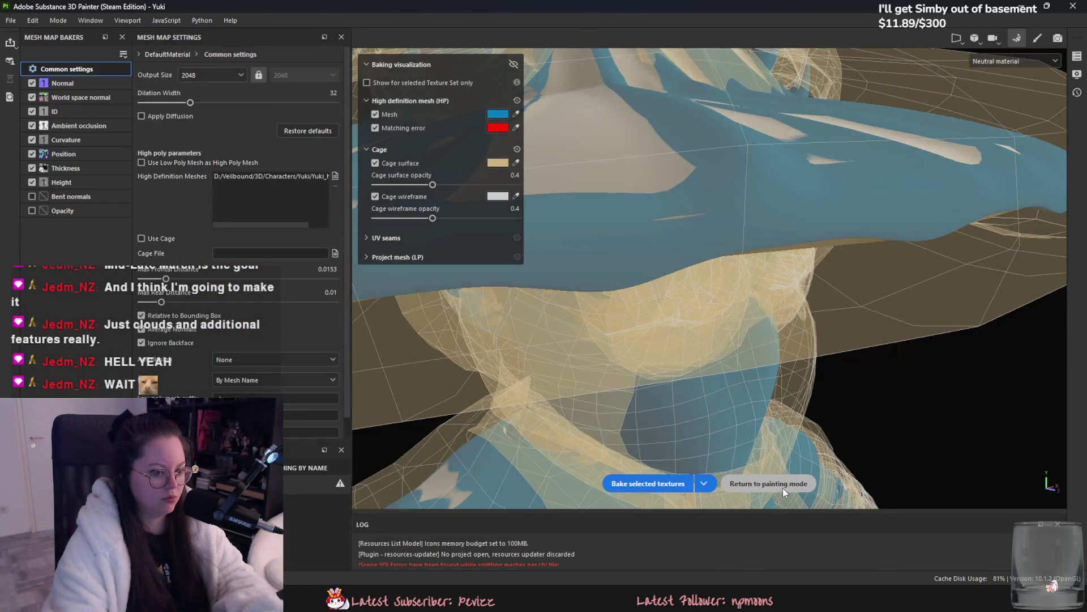
key(Escape)
key(f)
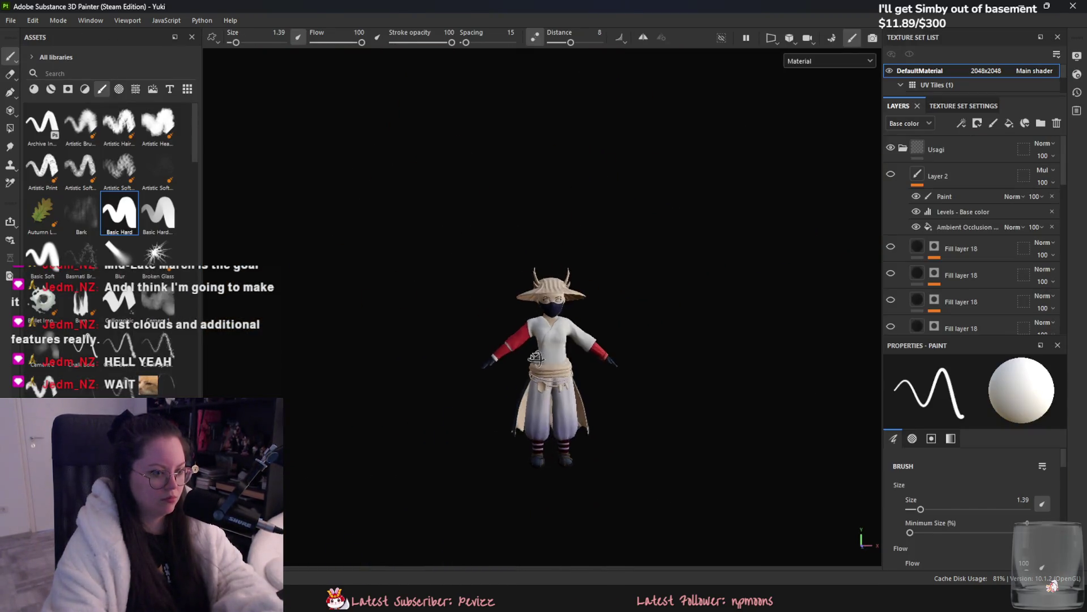
key(alt+Tab)
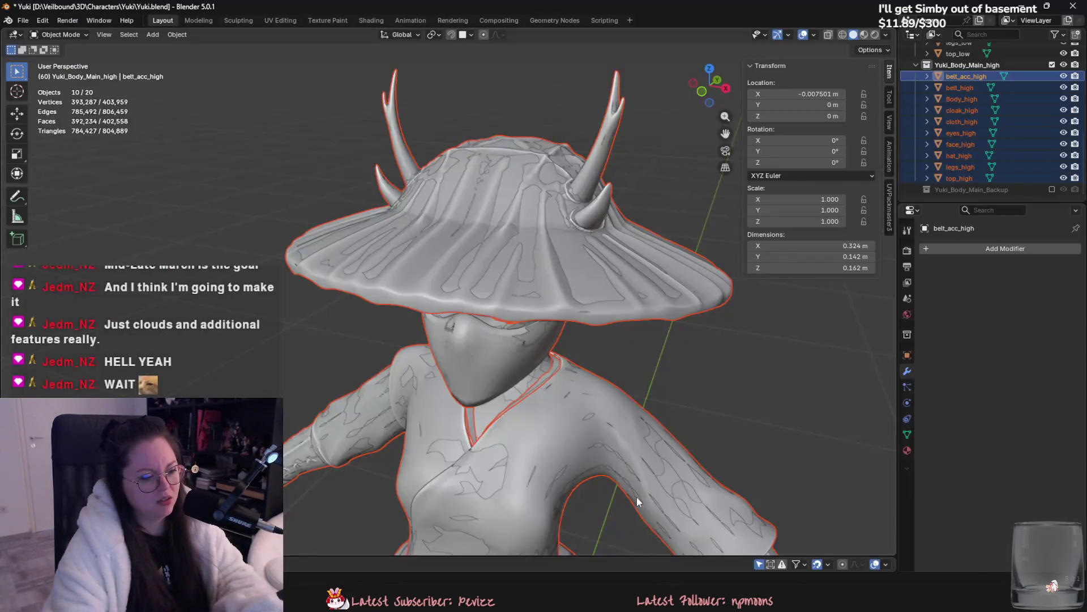
Step: Select the high- and low-poly belt accessories and move them along X to about 0.899 m
scroll(974, 145, up, 2)
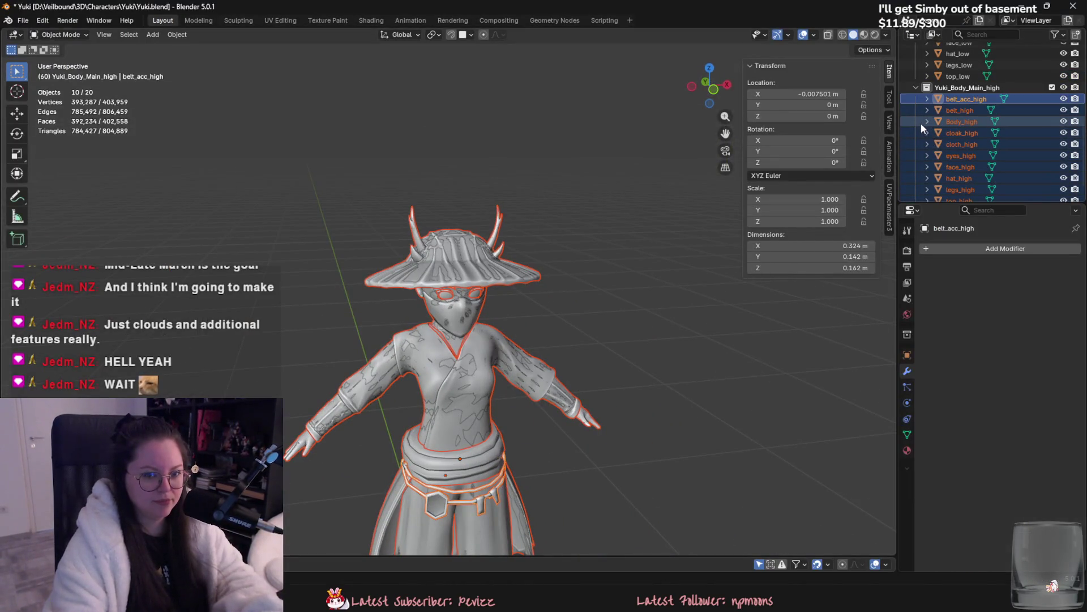
scroll(509, 322, up, 3)
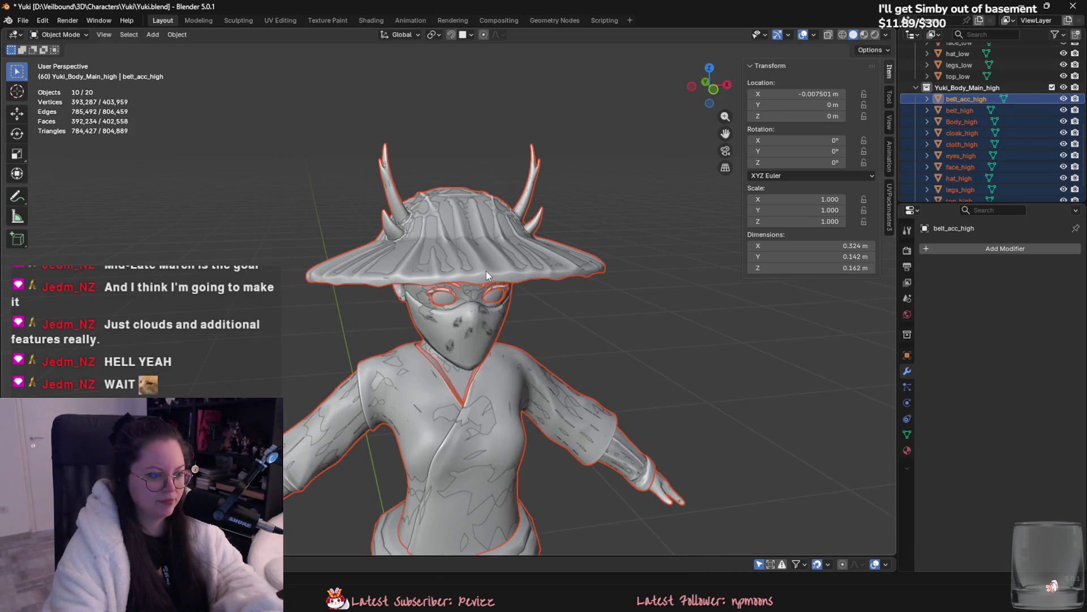
click(528, 259)
scroll(528, 258, up, 2)
click(478, 100)
scroll(519, 169, down, 4)
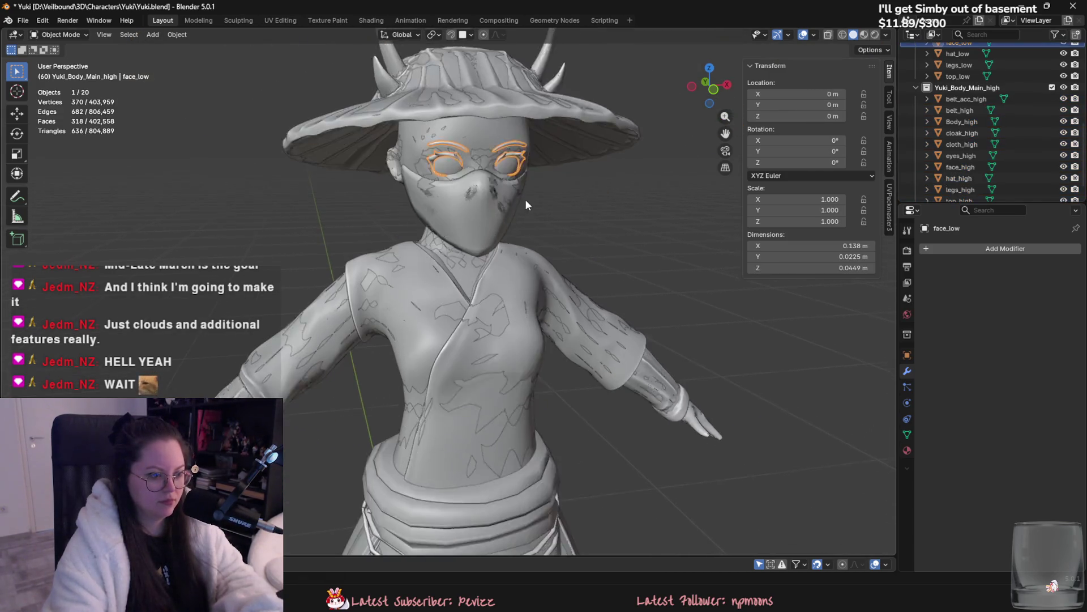
scroll(592, 291, down, 1)
click(973, 108)
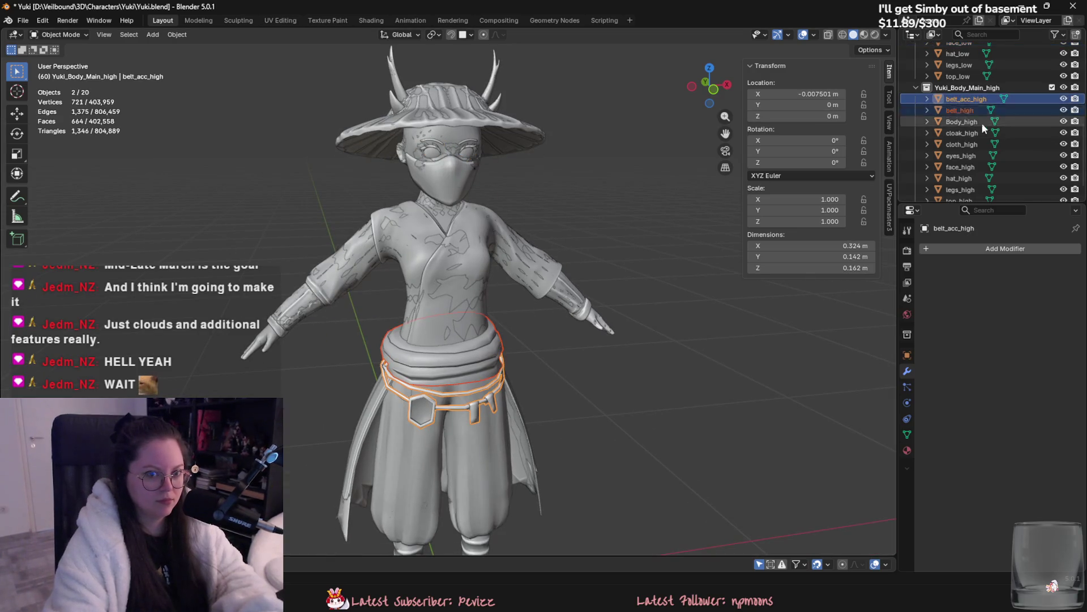
scroll(976, 119, up, 5)
click(965, 132)
ctrl+click(972, 144)
scroll(642, 286, down, 2)
key(g)
key(x)
click(827, 286)
Step: Move cloak_high along X to about -0.97 m
scroll(1033, 140, down, 4)
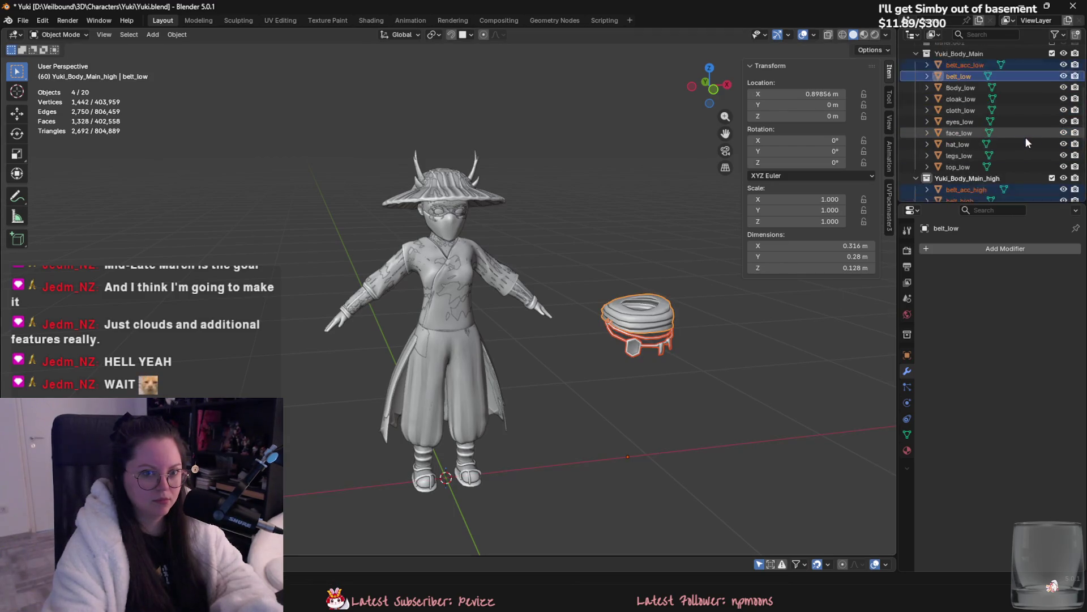
click(962, 121)
scroll(974, 136, down, 5)
click(963, 133)
key(g)
key(x)
click(482, 327)
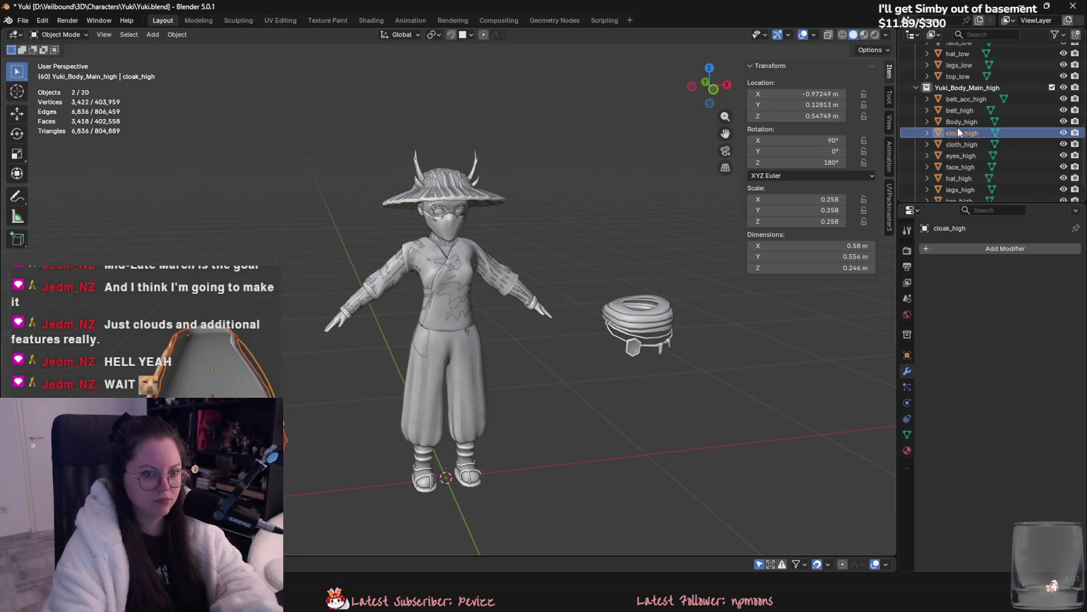
Step: Move cloth_low along the X axis to -0.574 m
scroll(977, 144, up, 3)
click(970, 89)
key(g)
key(y)
key(x)
click(535, 328)
mouse_move(535, 328)
middle_down()
mouse_move(530, 341)
mouse_move(495, 334)
mouse_move(569, 325)
middle_up()
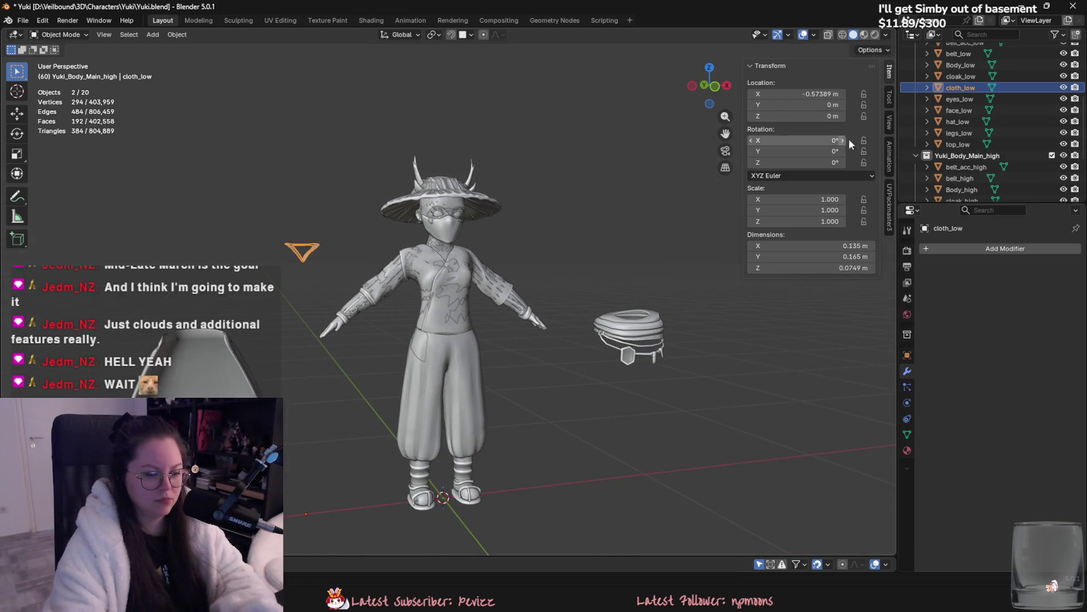
Step: Select all low-poly objects from belt_acc_low through top_low
scroll(979, 111, up, 3)
click(963, 88)
shift+click(948, 190)
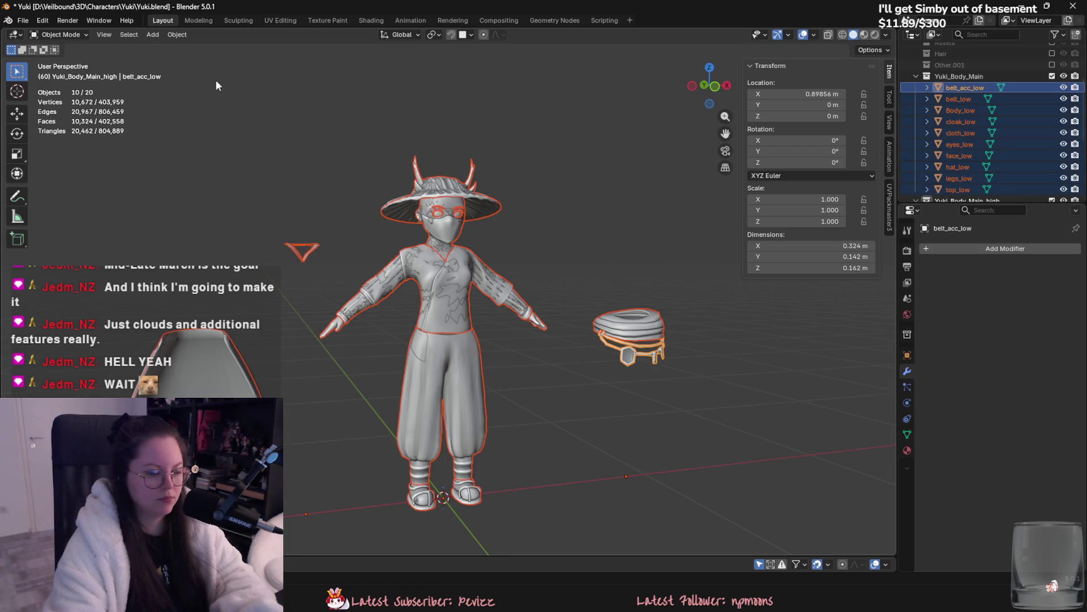
Step: Export the selected low-poly meshes as FBX, overwriting the existing file
click(24, 21)
mouse_move(57, 193)
click(249, 282)
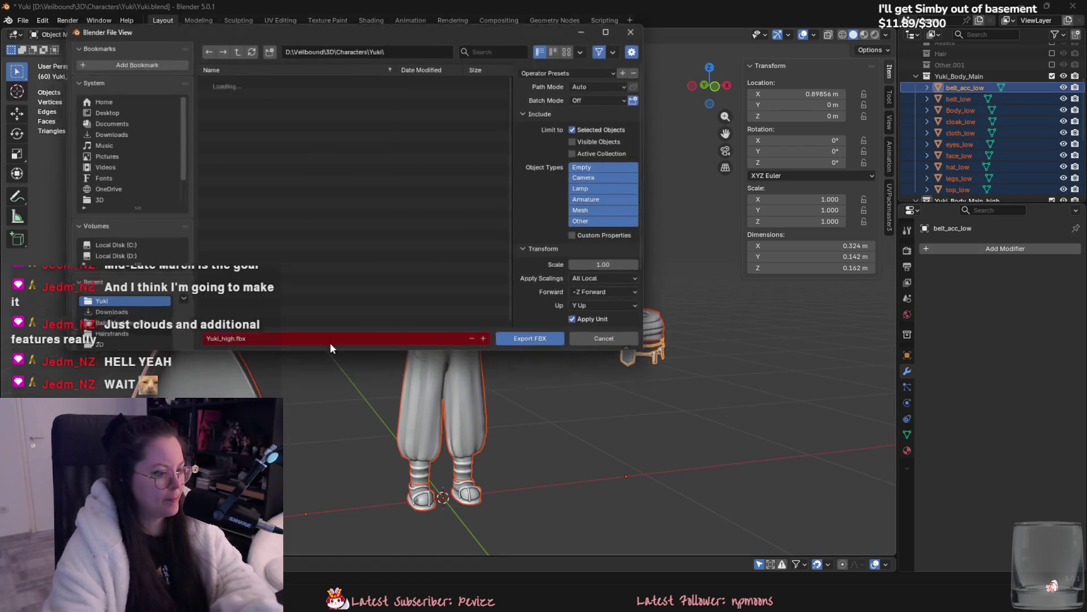
double_click(266, 92)
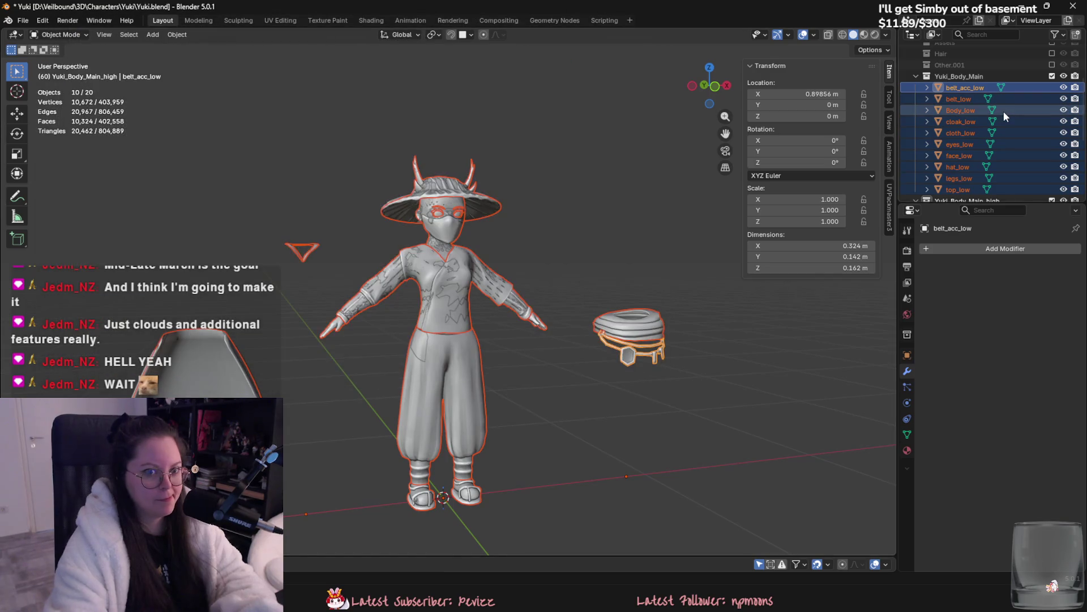
Step: Select belt_acc_high through top_high and export them as FBX over the existing file
scroll(1004, 111, down, 5)
click(963, 76)
shift+click(972, 177)
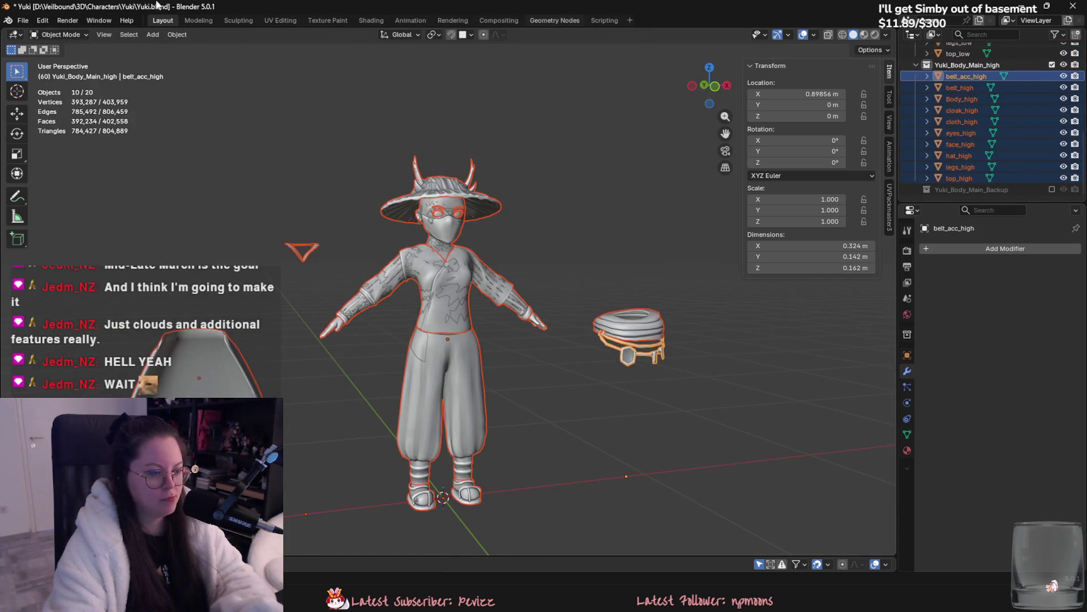
click(23, 20)
mouse_move(51, 194)
click(170, 282)
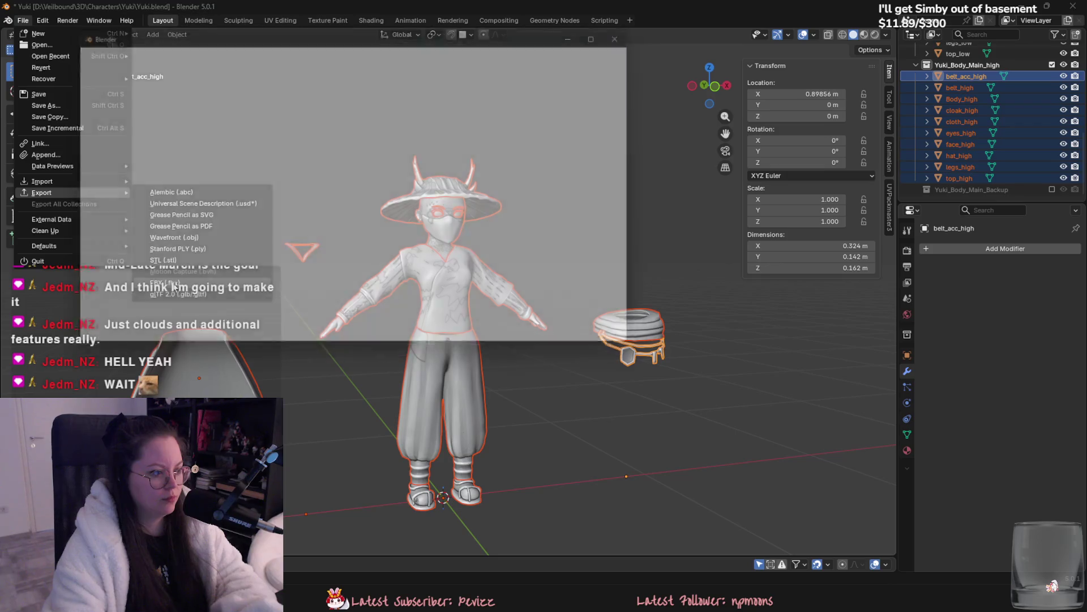
double_click(209, 79)
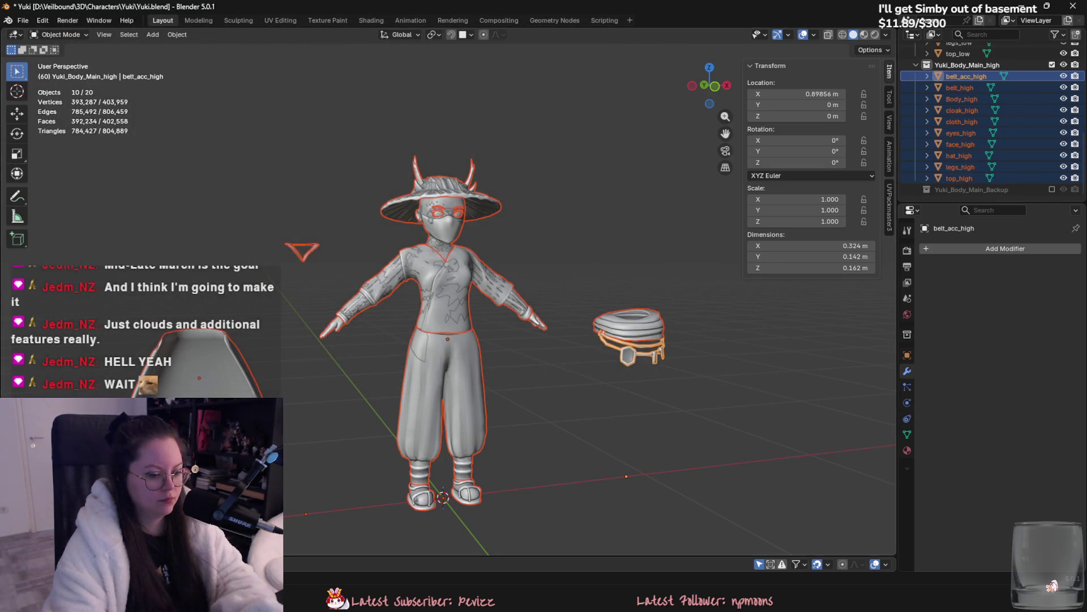
key(alt+Tab)
key(alt+Tab)
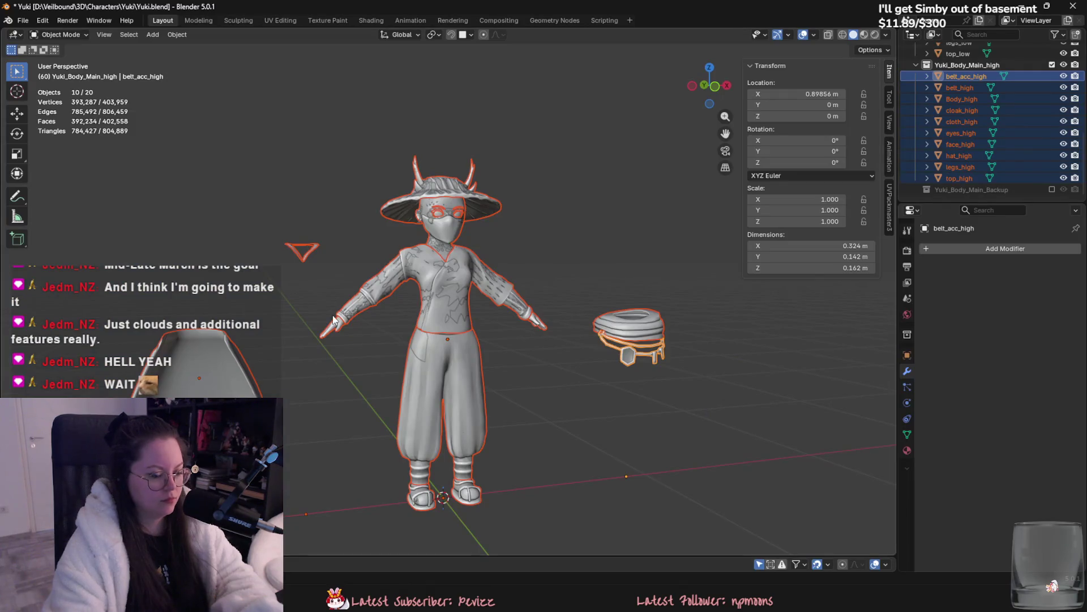
key(alt+Tab)
Step: Reload the Yuki project with the updated meshes and bake new mesh maps
click(34, 21)
click(287, 204)
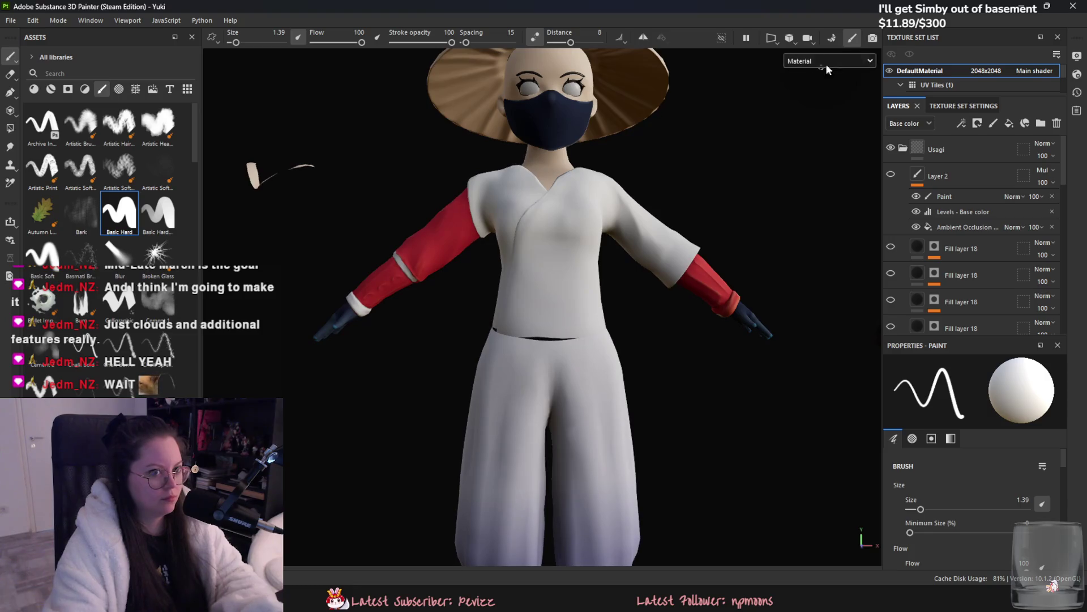
key(ctrl+shift+b)
click(668, 483)
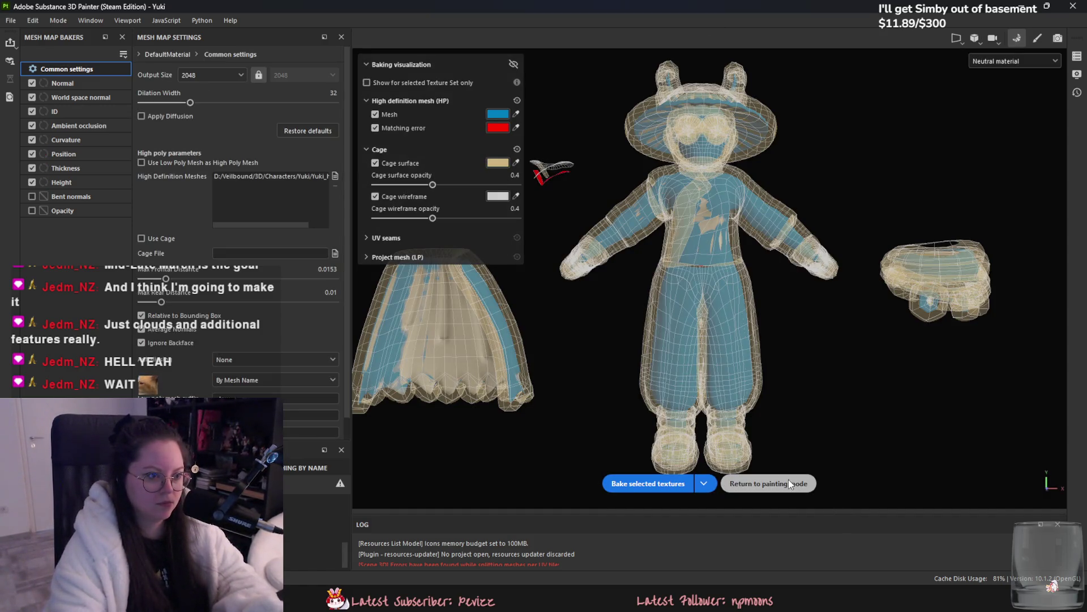
Step: Return to painting mode and select the Usagi layer folder
click(789, 482)
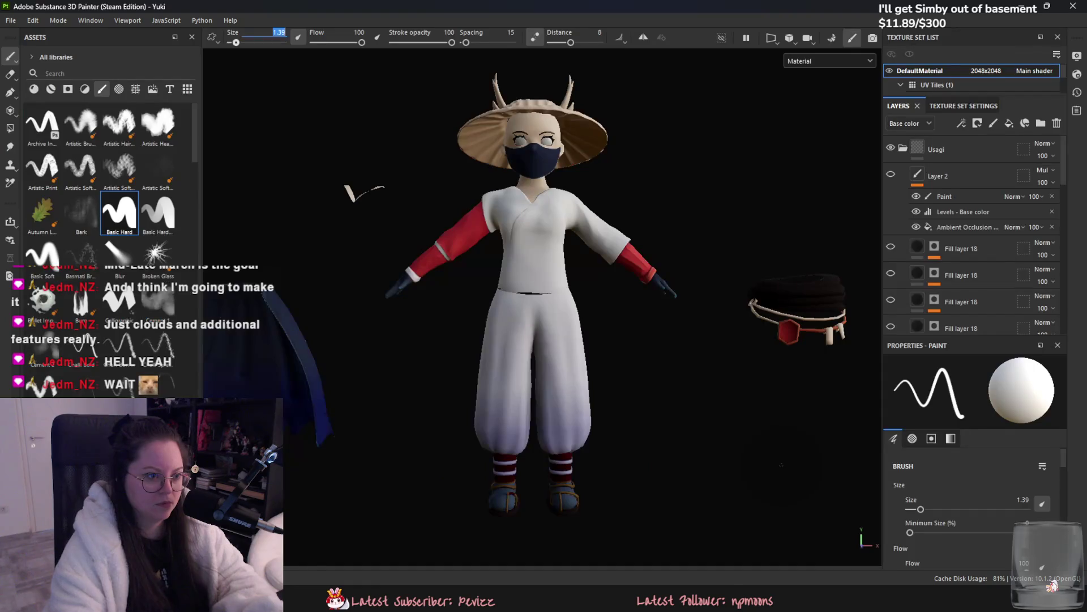
alt+drag(653, 376, 572, 360)
click(913, 145)
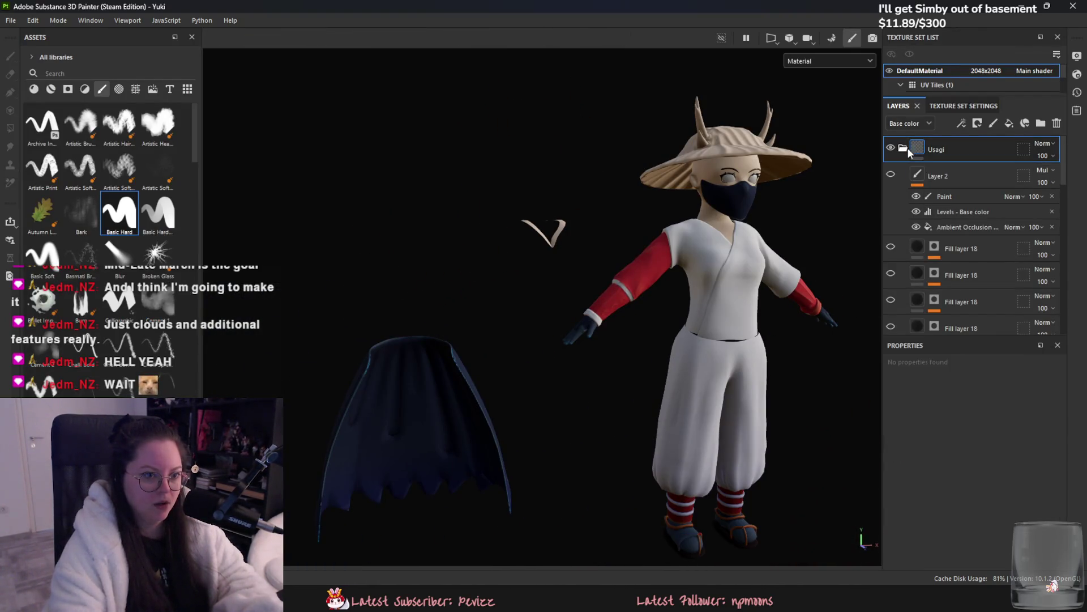
Step: On the belt layer's mask, polygon-fill the cloak with grayscale 0 to remove the belt material
scroll(952, 255, down, 5)
scroll(942, 266, down, 1)
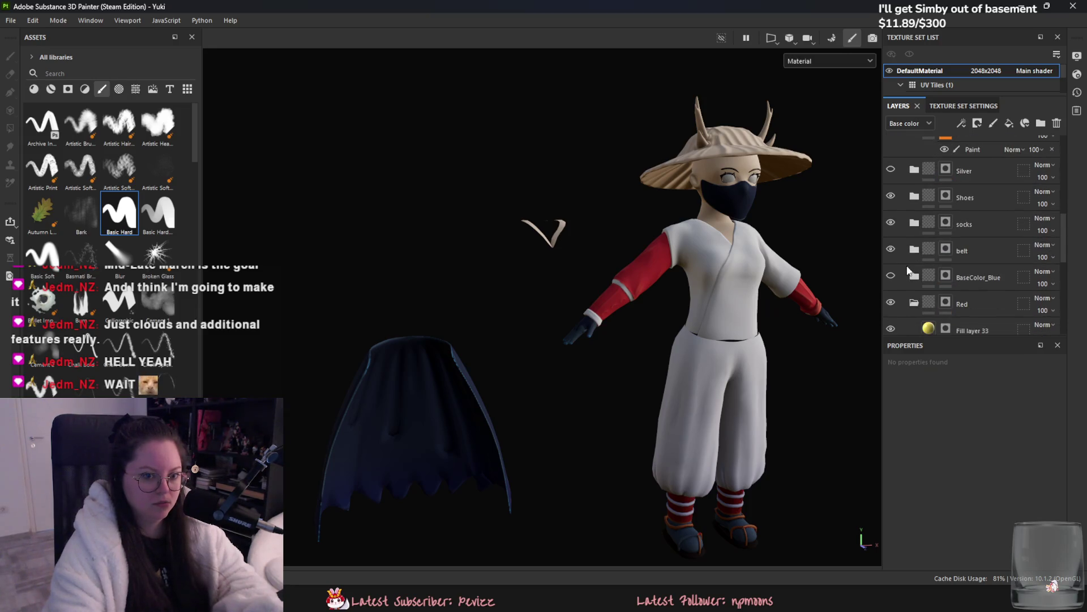
click(903, 256)
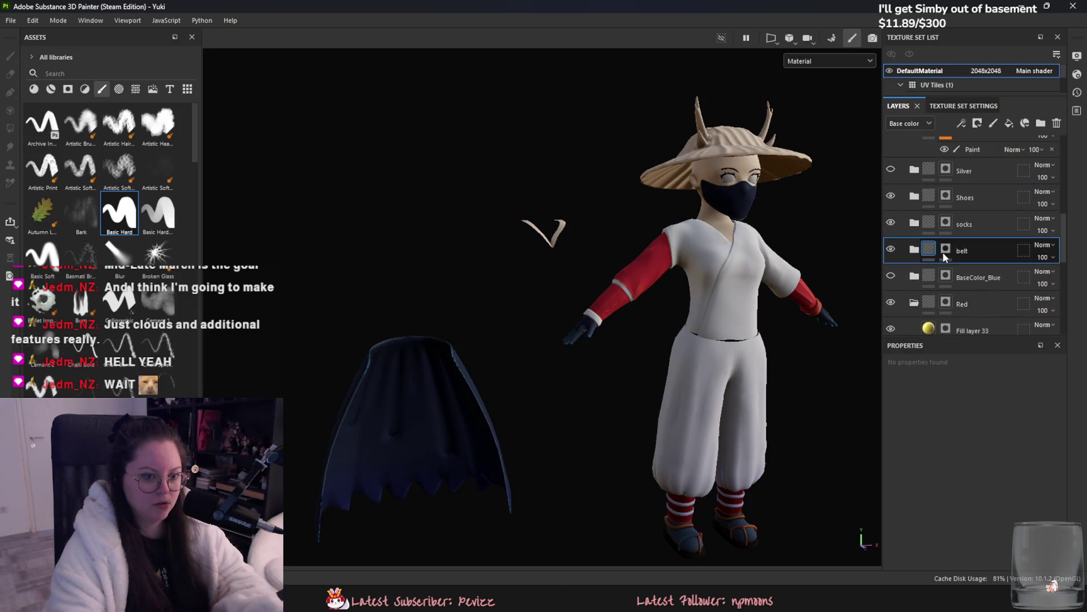
scroll(977, 501, down, 2)
scroll(976, 501, down, 3)
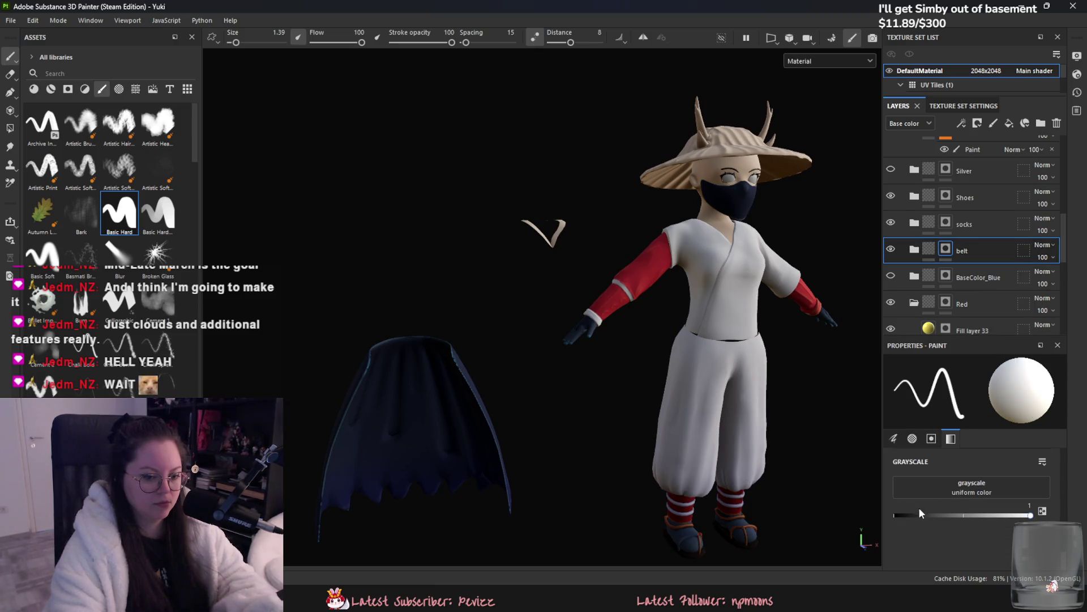
drag(919, 513, 893, 515)
click(11, 130)
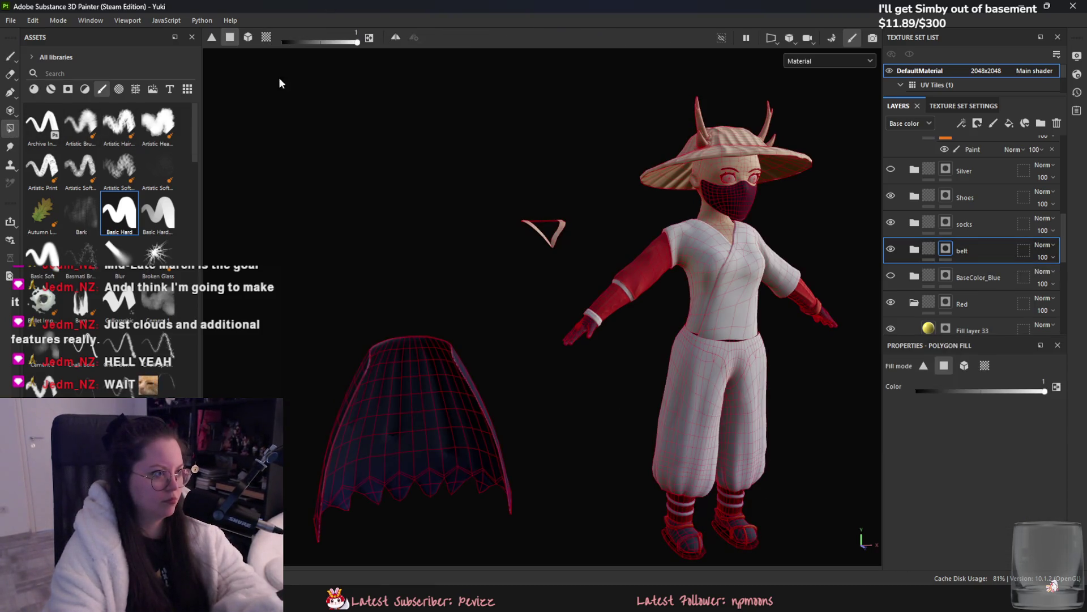
click(579, 391)
mouse_move(579, 390)
alt+mouse_down()
mouse_move(757, 413)
mouse_move(861, 397)
alt+mouse_up()
Step: Select the cloak's Paint sublayer and switch to the Paint brush
scroll(975, 241, up, 1)
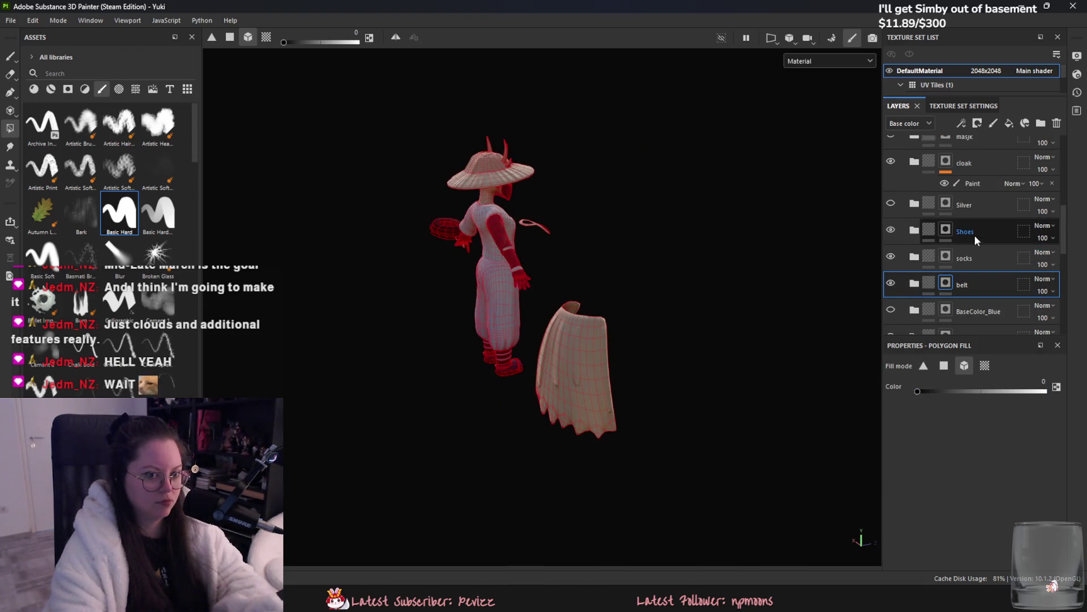
click(971, 170)
alt+drag(757, 349, 481, 444)
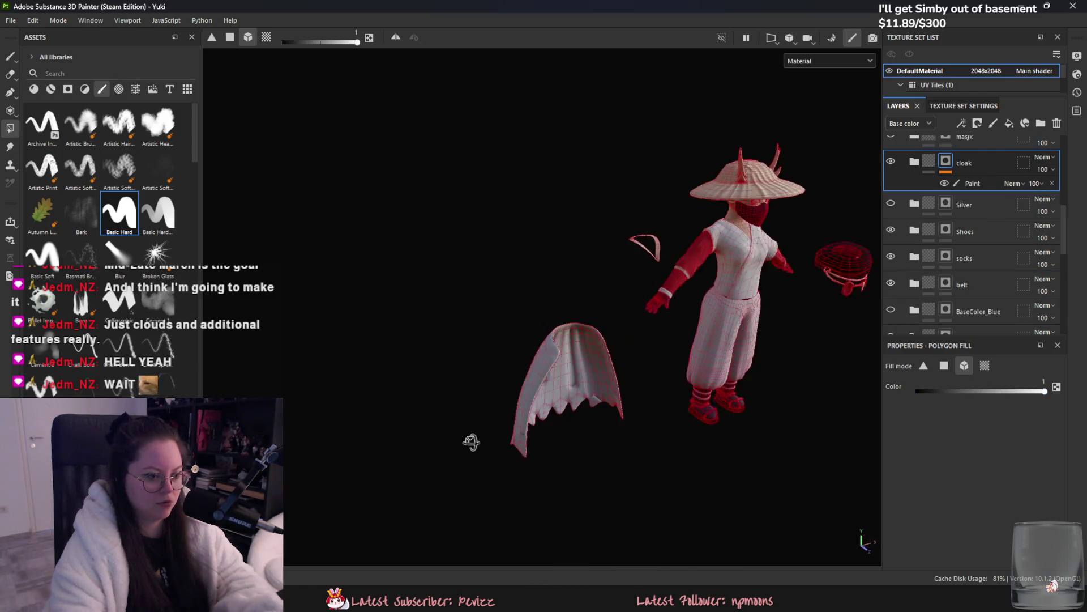
mouse_move(619, 427)
alt+mouse_down()
mouse_move(567, 397)
mouse_move(387, 354)
alt+mouse_up()
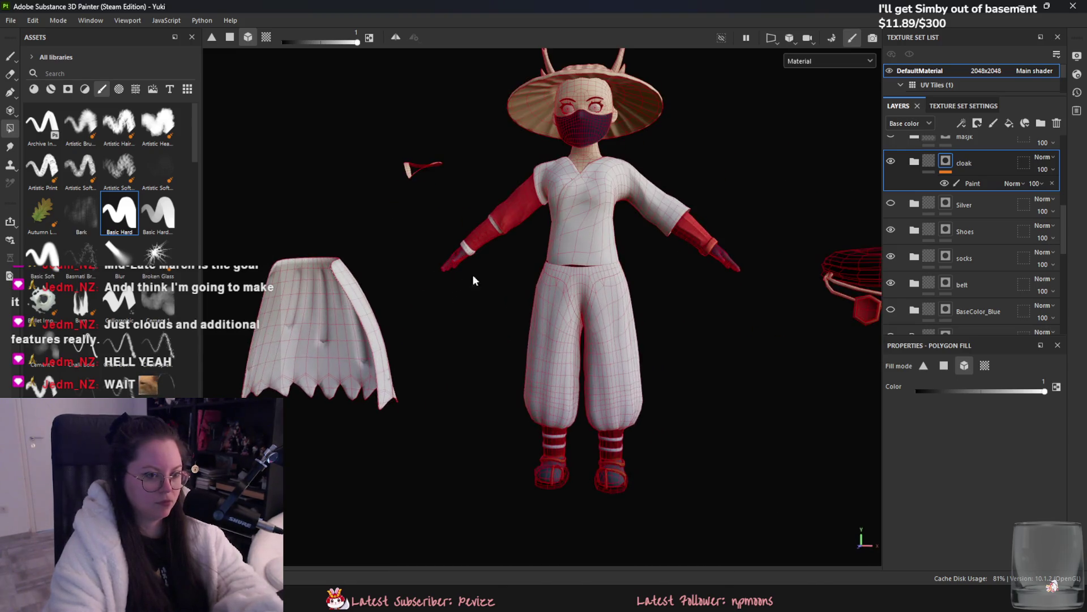
scroll(504, 258, up, 5)
click(973, 184)
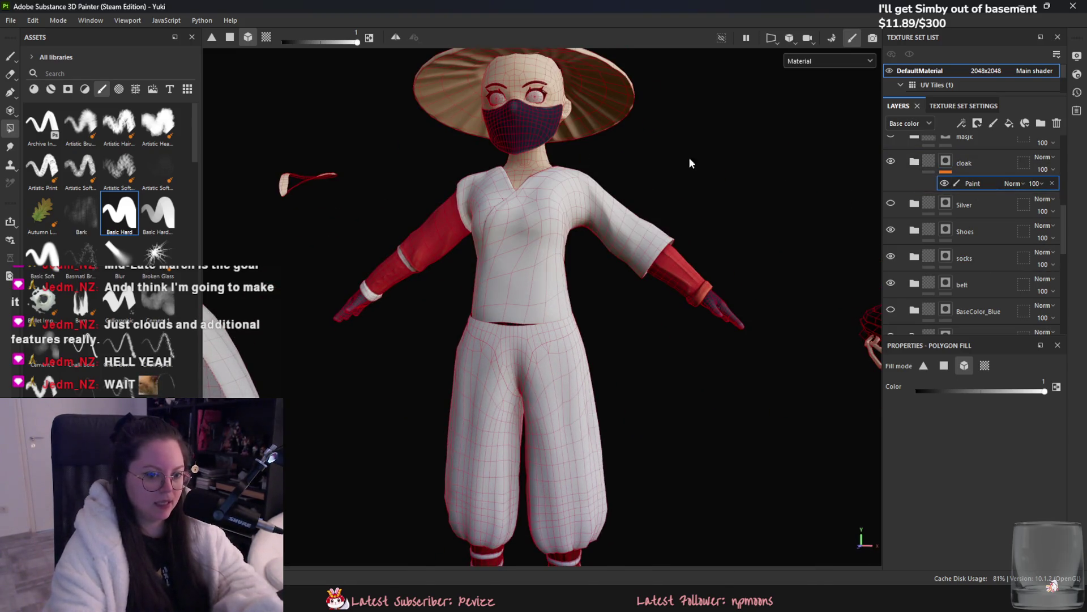
click(9, 55)
scroll(719, 376, up, 6)
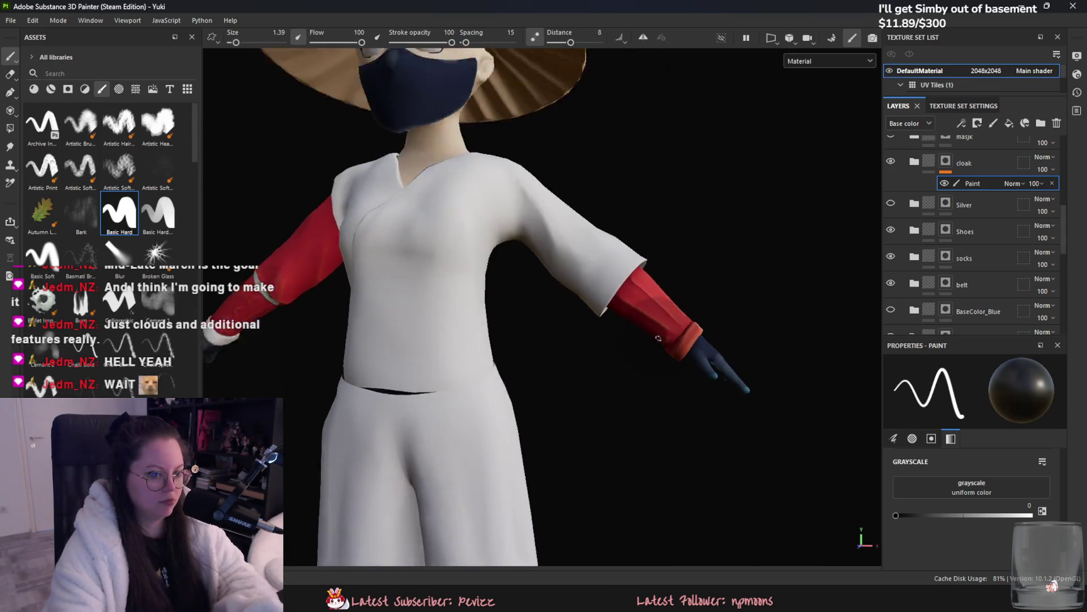
Step: Set the paint value to white and paint a white band along the red wrist cuff
scroll(719, 377, up, 4)
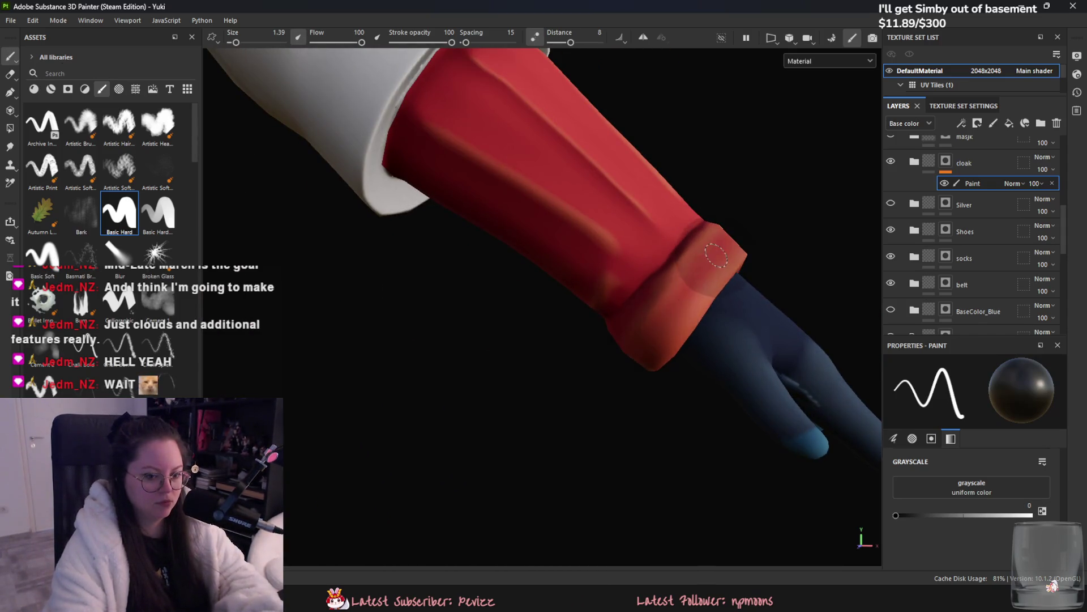
drag(985, 518, 1031, 515)
drag(698, 262, 682, 278)
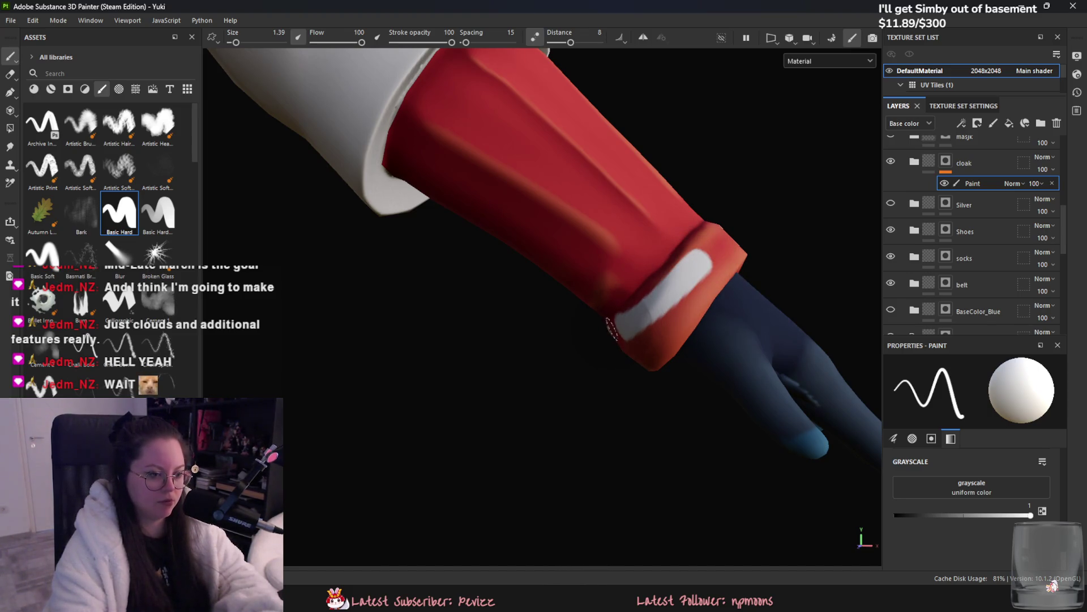
mouse_move(635, 316)
mouse_down()
mouse_move(711, 230)
mouse_move(647, 296)
mouse_up()
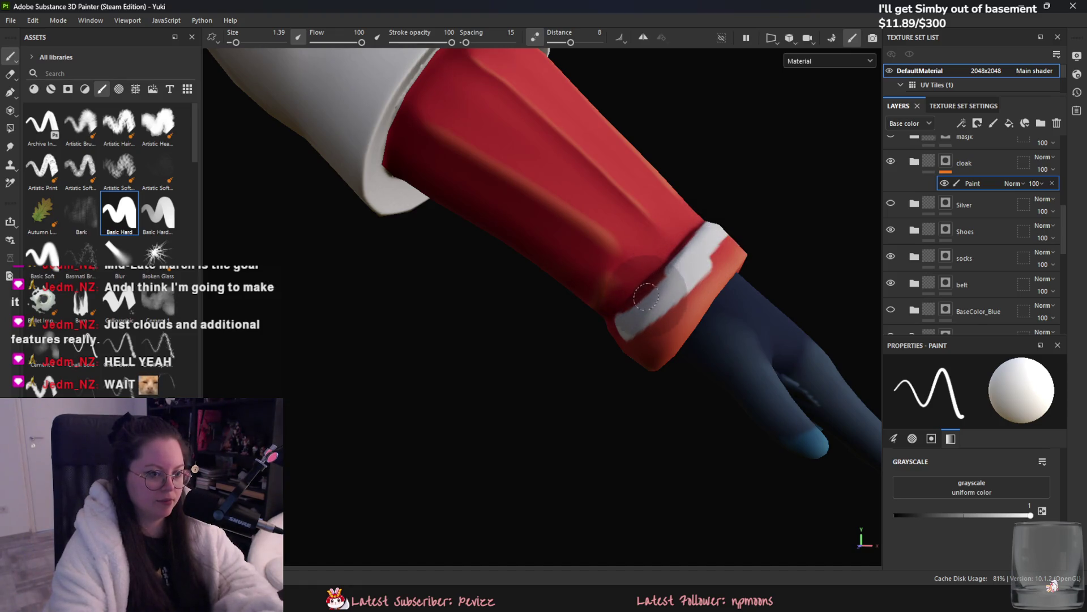
mouse_move(623, 334)
mouse_down()
mouse_move(727, 228)
mouse_move(642, 342)
mouse_move(599, 447)
mouse_move(578, 425)
mouse_up()
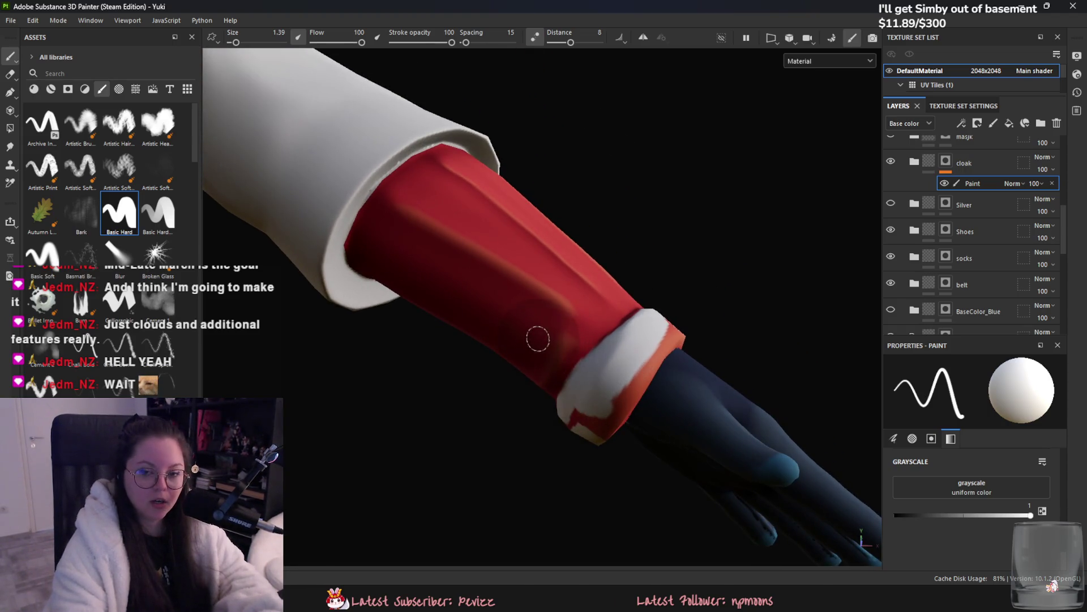
mouse_move(653, 284)
mouse_down()
mouse_move(675, 327)
mouse_move(616, 402)
mouse_up()
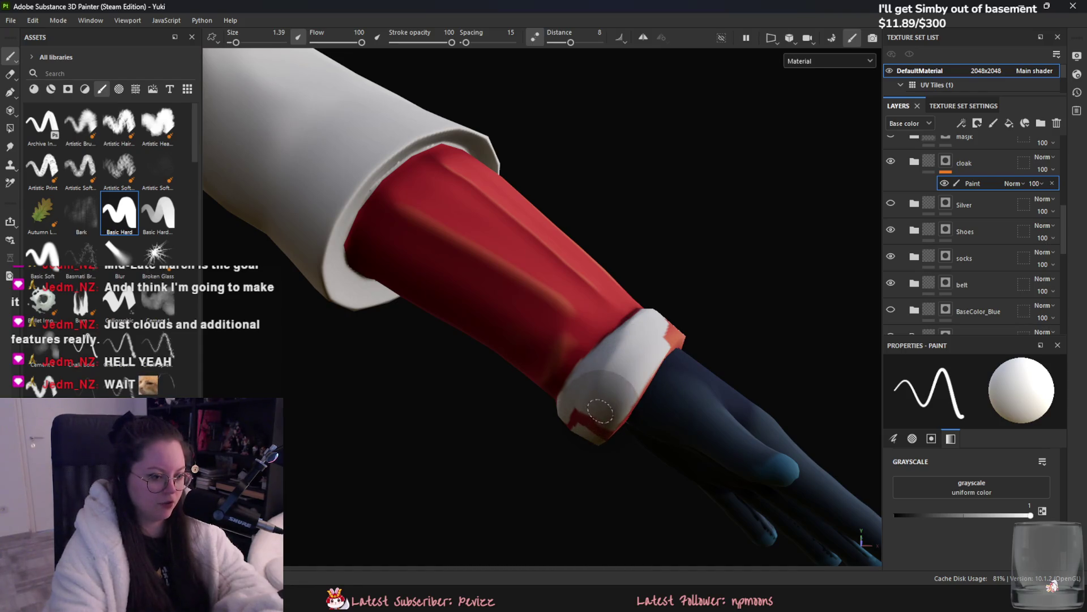
Step: Cover the remaining red and grey patches around the cuff with white
mouse_move(577, 435)
alt+mouse_down()
mouse_move(600, 408)
mouse_move(561, 439)
mouse_move(587, 376)
alt+mouse_up()
mouse_move(497, 352)
mouse_down()
mouse_move(544, 345)
mouse_move(488, 333)
mouse_up()
mouse_move(579, 348)
mouse_down()
mouse_move(646, 356)
mouse_move(512, 374)
mouse_up()
mouse_move(600, 369)
alt+mouse_down()
mouse_move(626, 368)
mouse_move(493, 352)
alt+mouse_up()
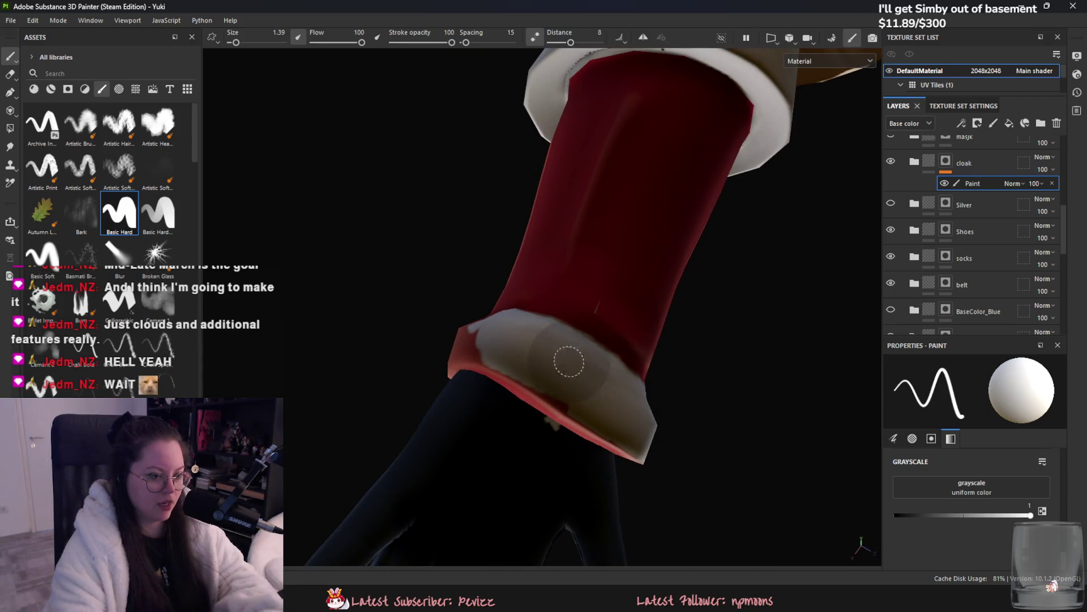
alt+drag(590, 359, 635, 363)
alt+drag(492, 383, 391, 250)
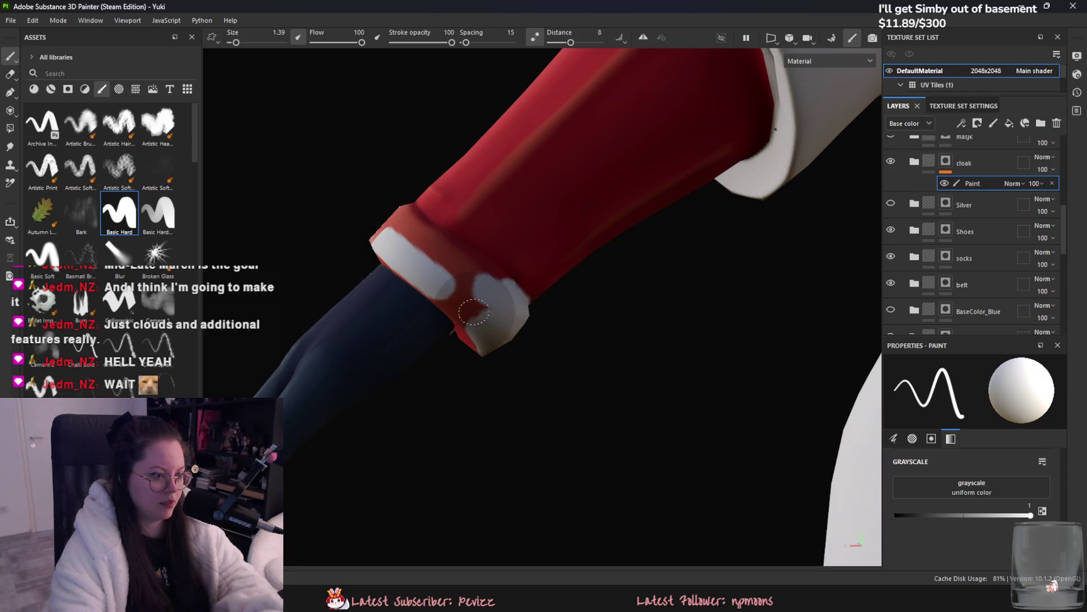
mouse_move(515, 345)
alt+mouse_down()
mouse_move(538, 349)
mouse_move(479, 302)
alt+mouse_up()
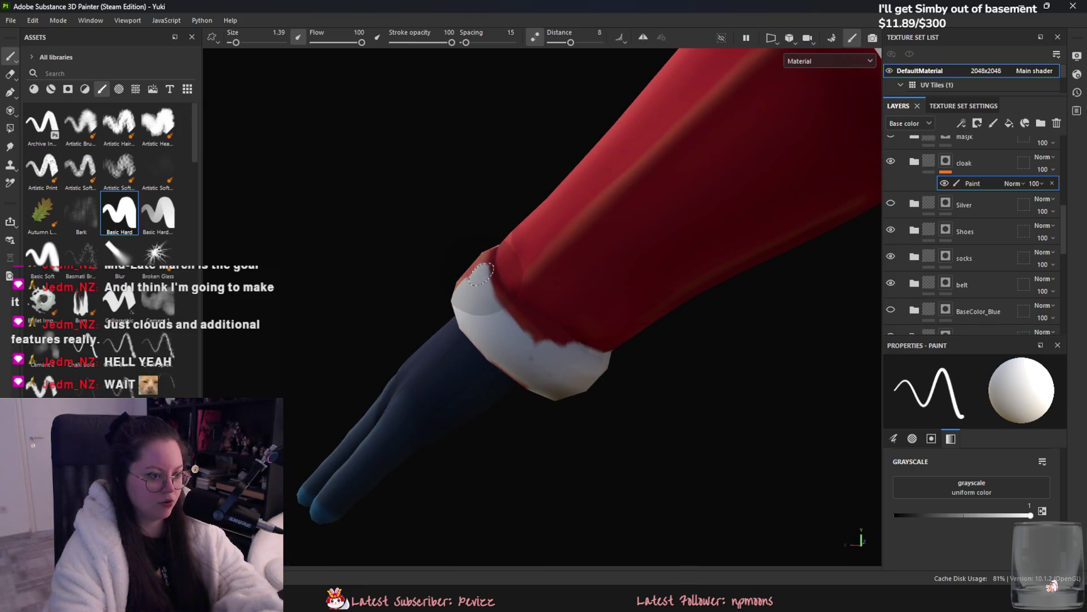
drag(489, 293, 516, 326)
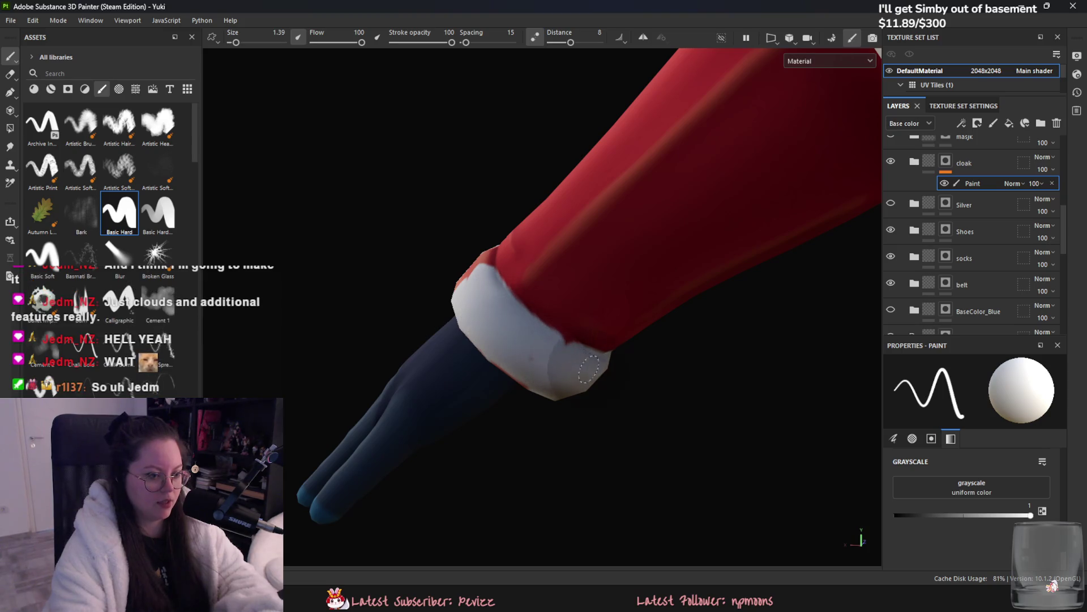
mouse_move(591, 386)
alt+mouse_down()
mouse_move(563, 369)
mouse_move(520, 306)
alt+mouse_up()
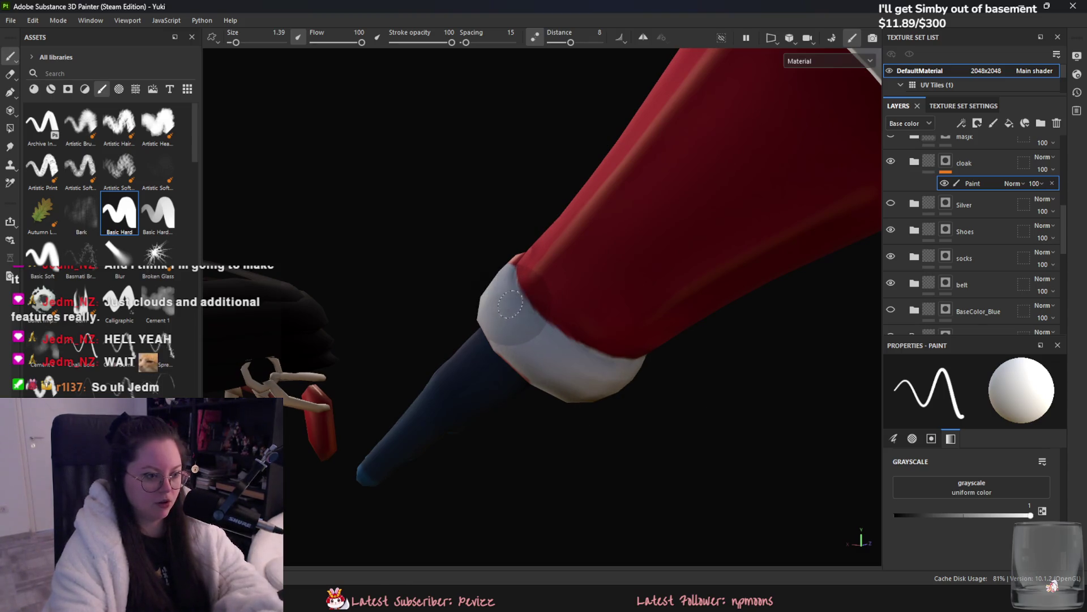
drag(548, 337, 600, 375)
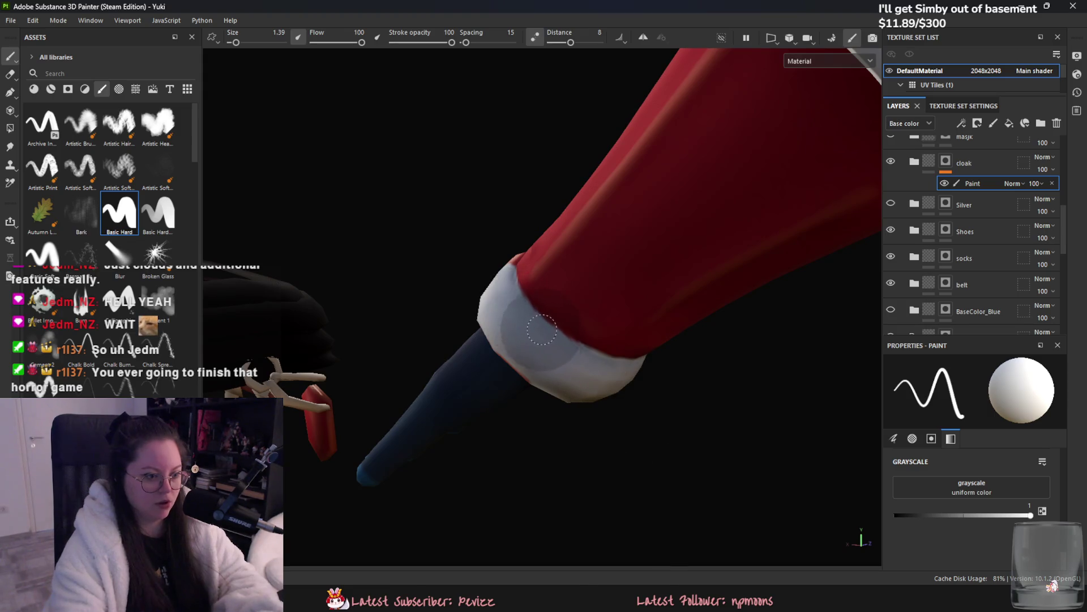
mouse_move(540, 340)
alt+mouse_down()
mouse_move(696, 388)
mouse_move(433, 290)
mouse_move(414, 315)
mouse_move(485, 235)
mouse_move(494, 330)
alt+mouse_up()
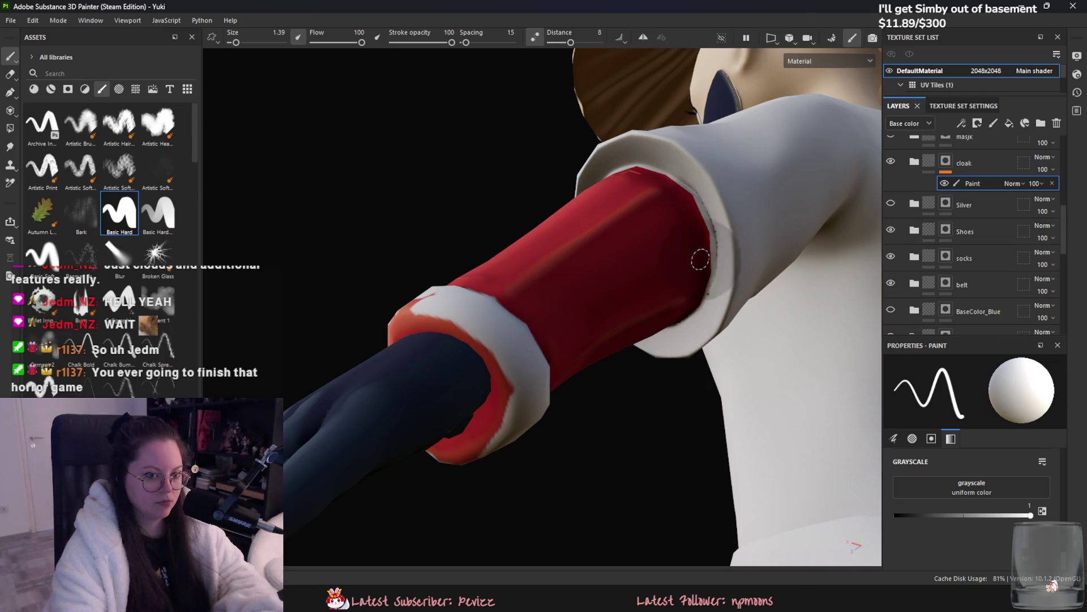
Step: Drag the belt layer above the cloak and reselect the cloak's Paint sublayer
click(891, 257)
click(891, 258)
click(989, 289)
drag(989, 293, 983, 157)
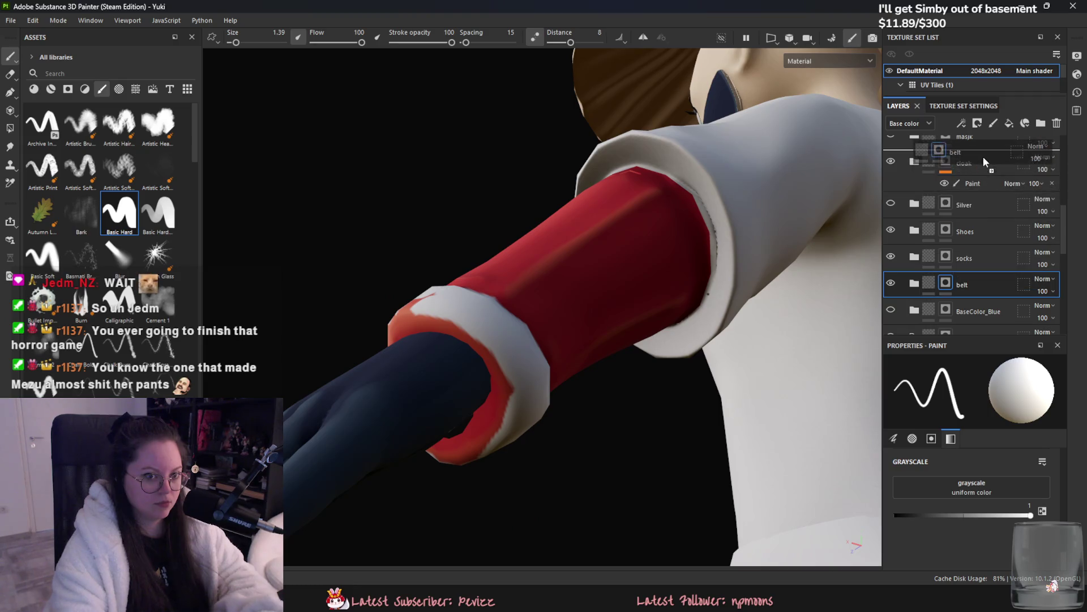
click(971, 210)
Step: Paint white along the band on the sleeve
mouse_move(655, 274)
alt+mouse_down()
mouse_move(593, 321)
mouse_move(601, 340)
alt+mouse_up()
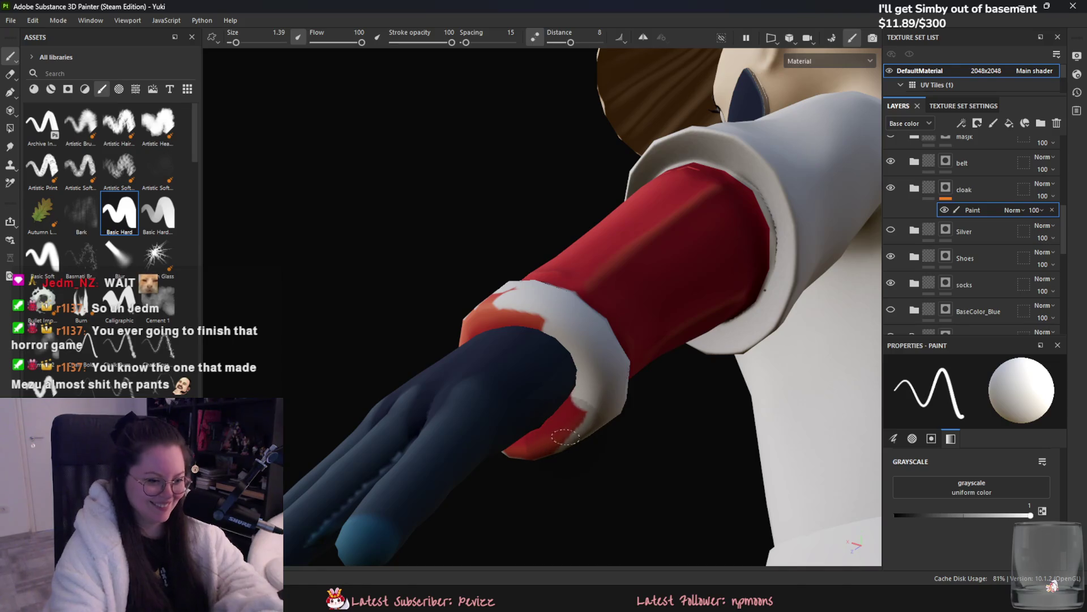
mouse_move(527, 308)
alt+mouse_down()
mouse_move(572, 350)
mouse_move(555, 340)
alt+mouse_up()
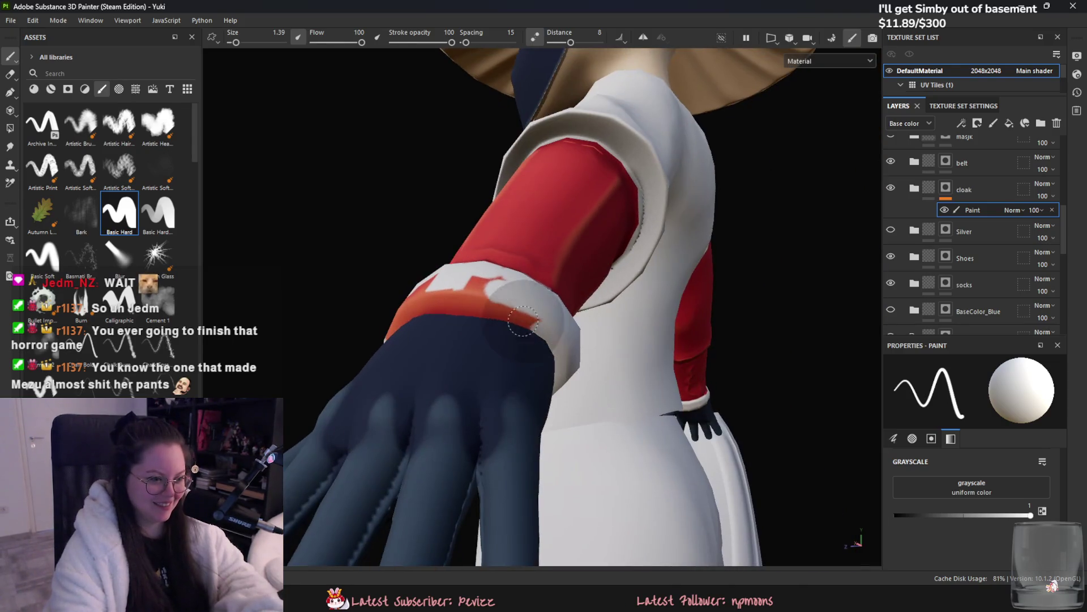
mouse_move(493, 283)
alt+mouse_down()
mouse_move(498, 292)
mouse_move(448, 272)
mouse_move(428, 237)
mouse_move(436, 232)
mouse_move(425, 238)
mouse_move(508, 184)
alt+mouse_up()
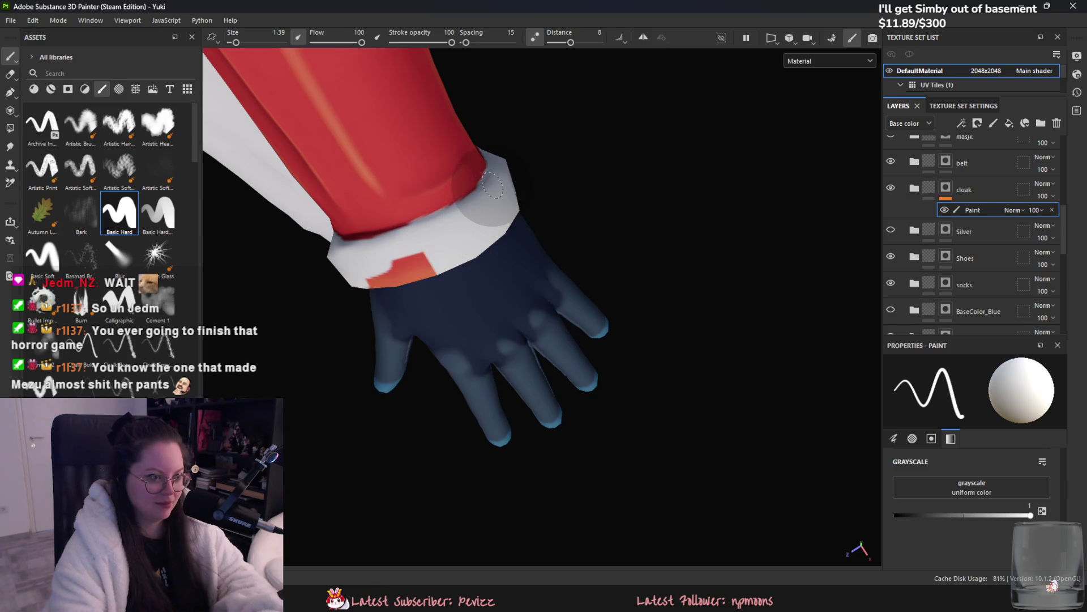
mouse_move(629, 181)
mouse_down()
mouse_move(510, 323)
mouse_move(440, 449)
mouse_move(432, 495)
mouse_move(438, 455)
mouse_up()
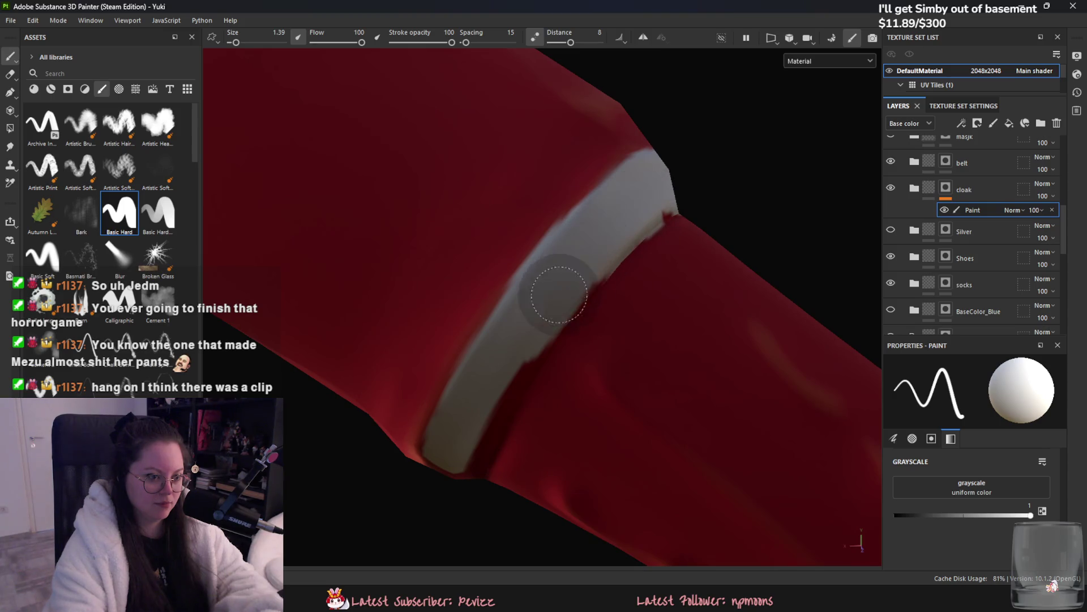
Step: Touch up the white sleeve band and cuff, filling red gaps for an even tone
mouse_move(649, 222)
mouse_down()
mouse_move(640, 202)
mouse_move(603, 224)
mouse_move(460, 444)
mouse_move(441, 505)
mouse_move(482, 418)
mouse_up()
mouse_move(534, 323)
alt+mouse_down()
mouse_move(553, 260)
mouse_move(677, 191)
alt+mouse_up()
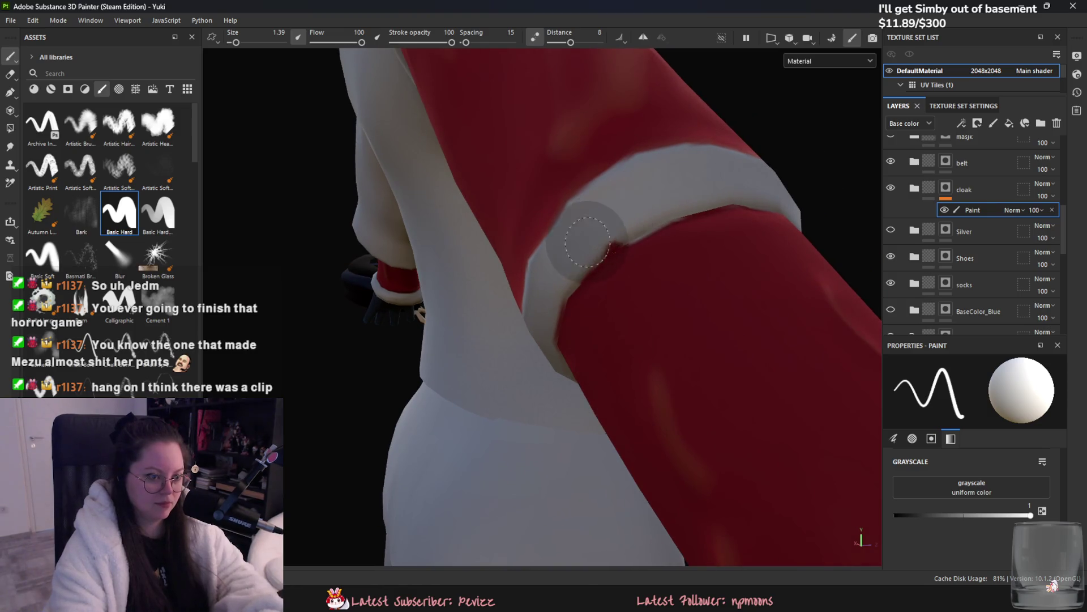
alt+drag(547, 295, 610, 231)
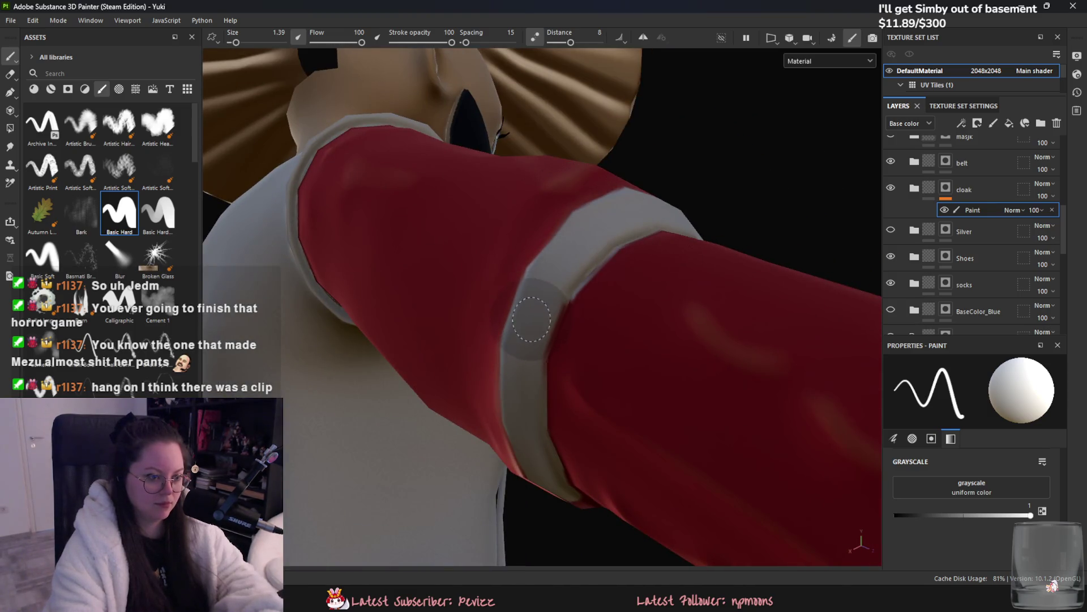
mouse_move(585, 311)
alt+mouse_down()
mouse_move(614, 413)
mouse_move(609, 451)
alt+mouse_up()
mouse_move(530, 448)
mouse_down()
mouse_move(663, 380)
mouse_move(734, 359)
mouse_up()
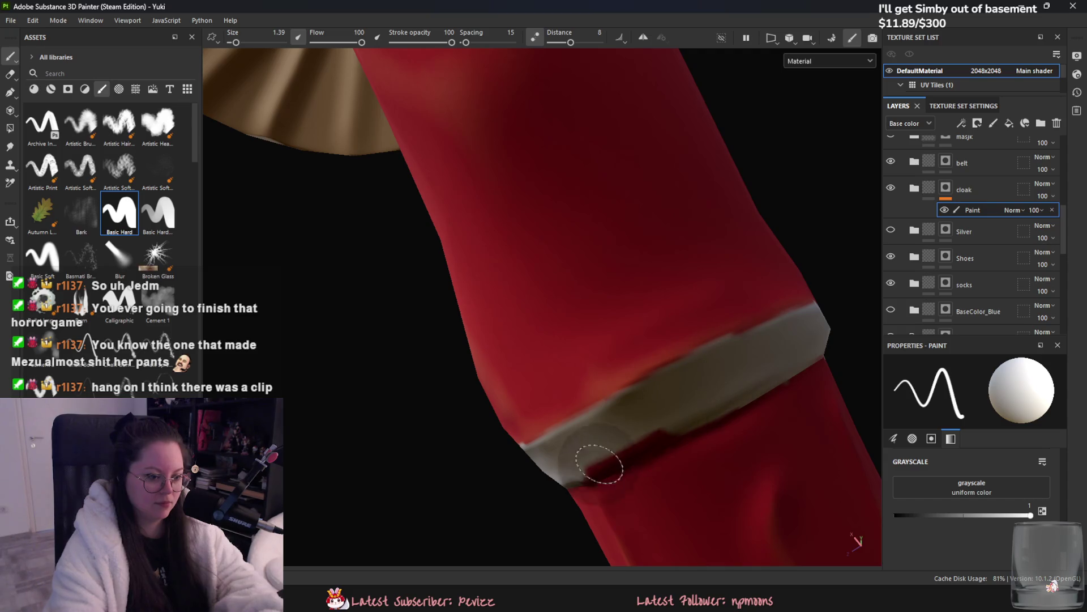
mouse_move(558, 447)
mouse_down()
mouse_move(704, 400)
mouse_move(566, 461)
mouse_move(670, 413)
mouse_move(658, 382)
mouse_move(708, 416)
mouse_up()
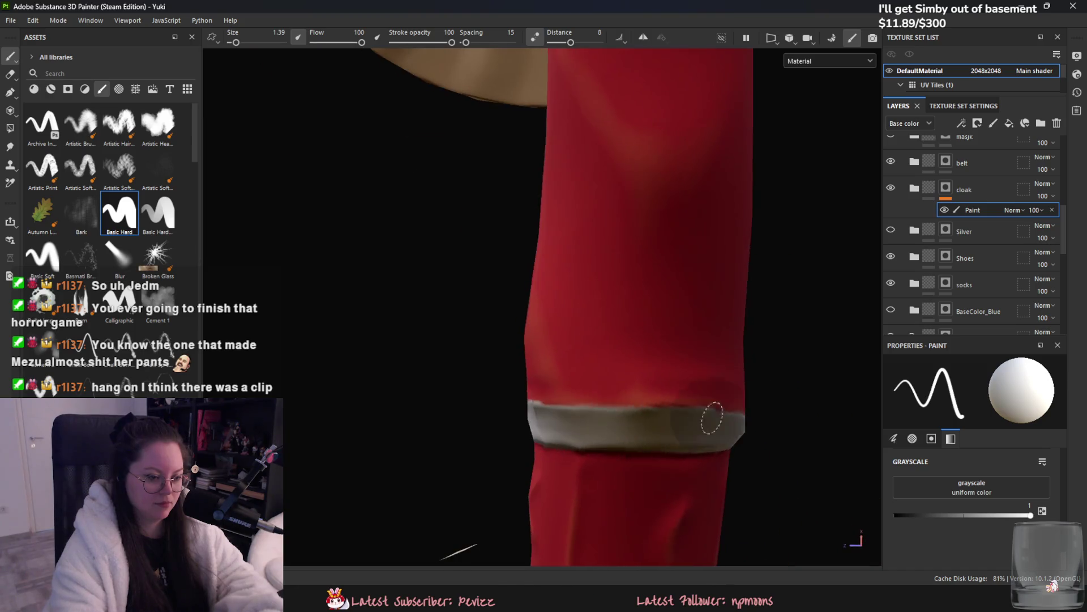
mouse_move(533, 417)
mouse_down()
mouse_move(665, 423)
mouse_move(600, 418)
mouse_move(644, 432)
mouse_move(741, 381)
mouse_move(501, 484)
mouse_move(731, 505)
mouse_move(639, 427)
mouse_move(544, 266)
mouse_move(549, 248)
mouse_move(430, 187)
mouse_up()
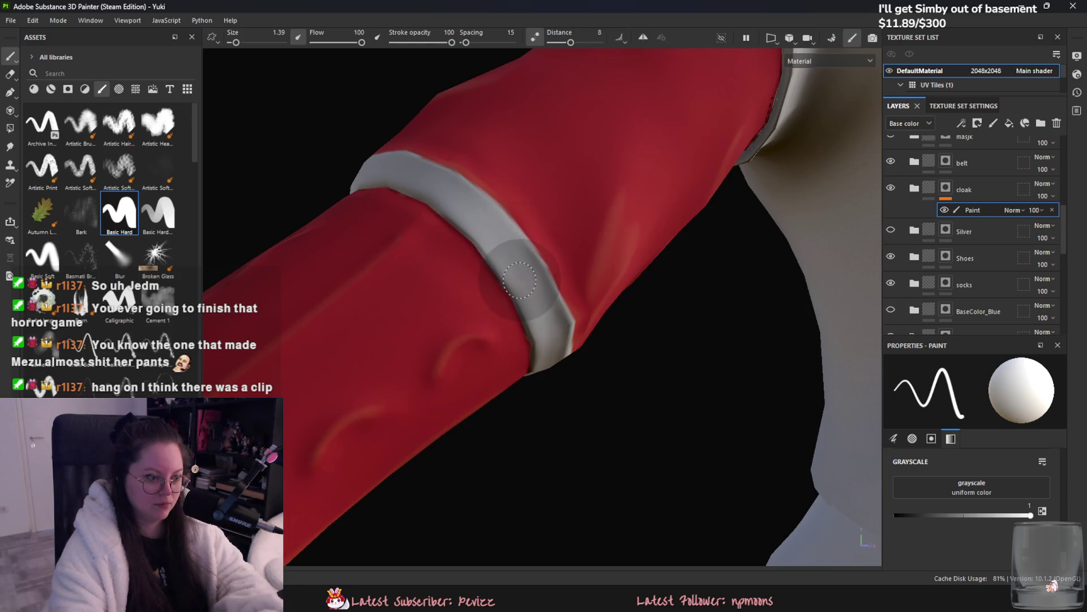
mouse_move(535, 306)
alt+middle_down()
mouse_move(556, 356)
mouse_move(459, 272)
alt+middle_up()
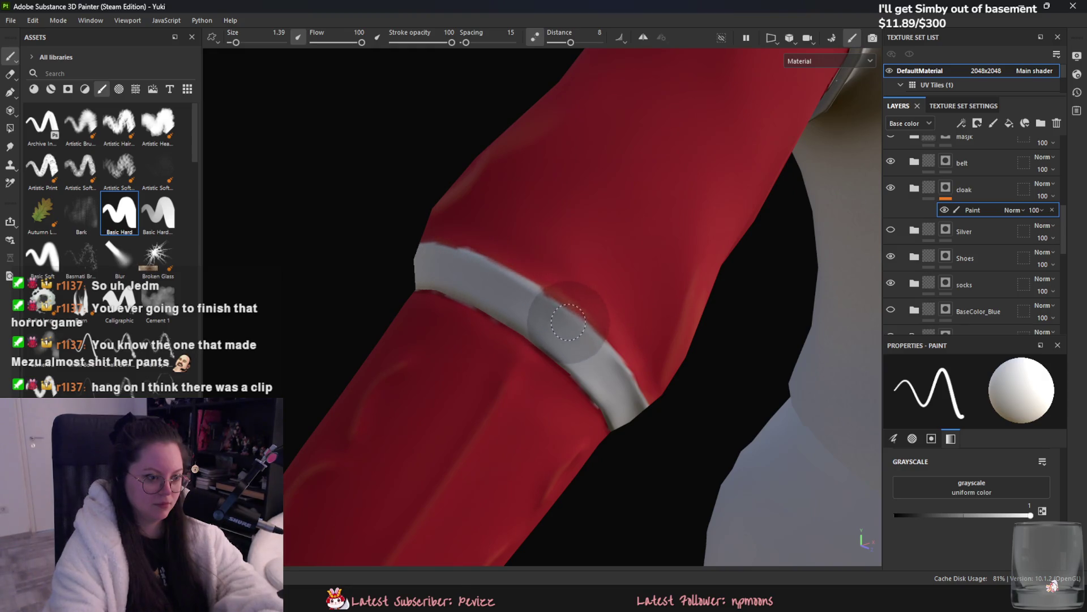
mouse_move(653, 469)
alt+mouse_down()
mouse_move(623, 461)
mouse_move(681, 469)
mouse_move(667, 415)
mouse_move(698, 381)
alt+mouse_up()
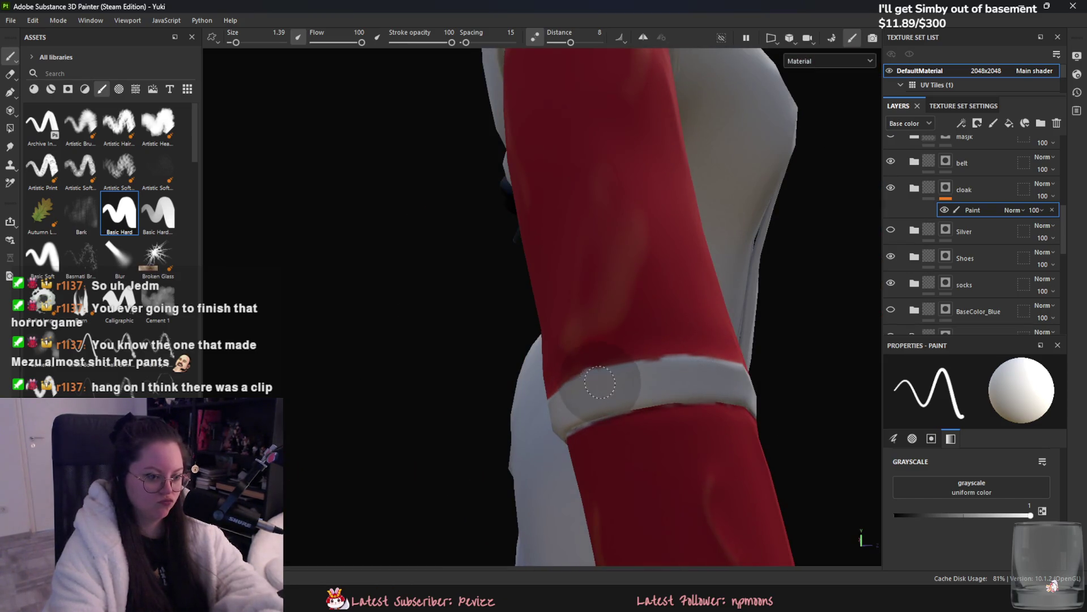
alt+drag(702, 377, 636, 396)
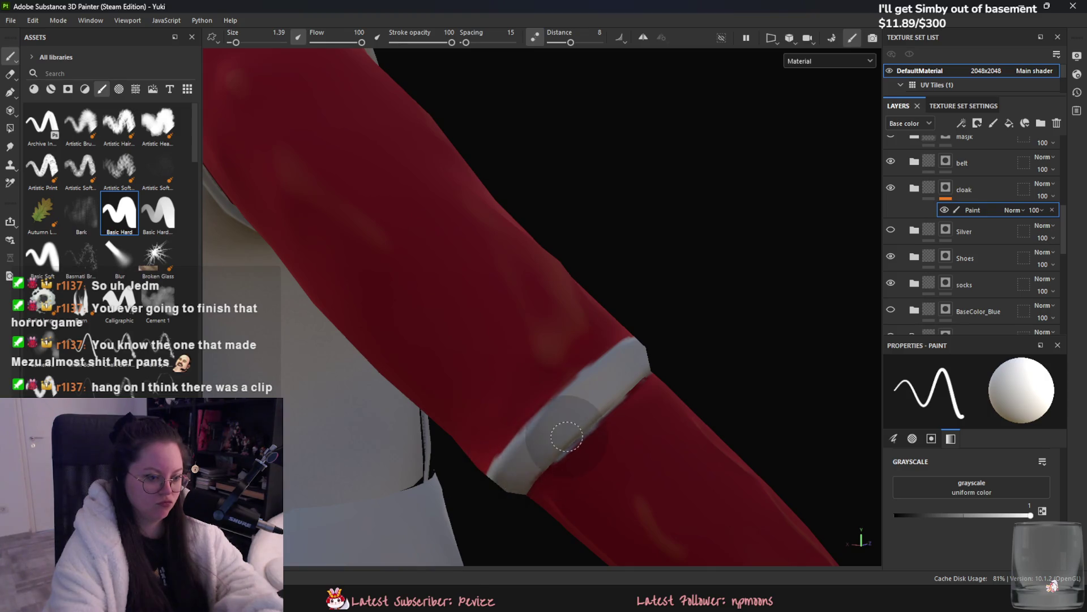
alt+drag(563, 374, 589, 474)
Step: Set the paint colour to black, frame the full character, and save the project
click(896, 516)
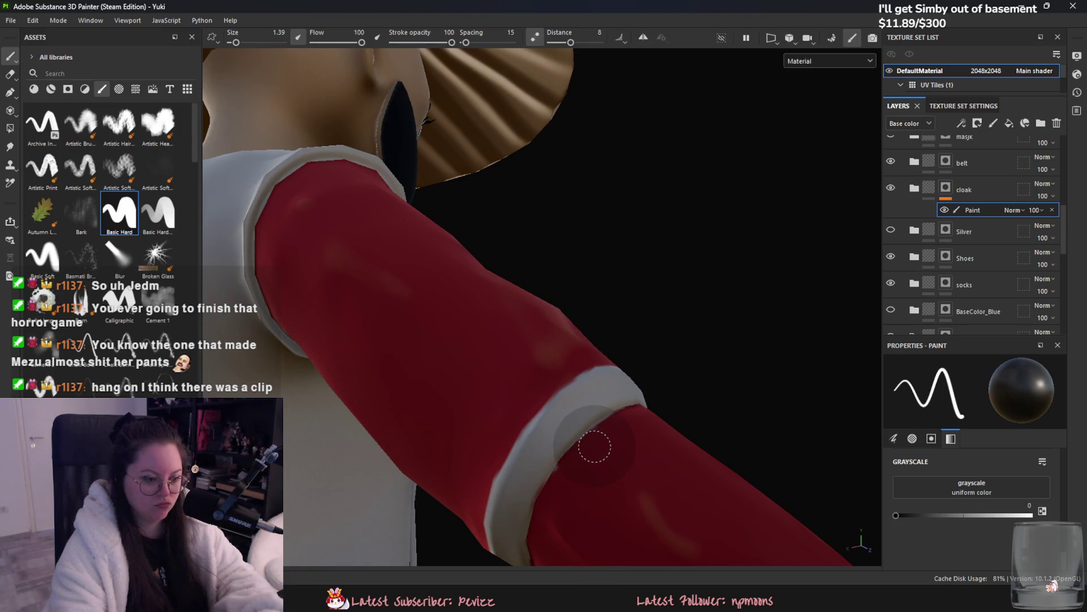
mouse_move(563, 483)
alt+mouse_down()
mouse_move(621, 422)
mouse_move(669, 432)
mouse_move(645, 456)
mouse_move(660, 445)
mouse_move(570, 394)
alt+mouse_up()
key(f)
alt+right_drag(570, 394, 540, 372)
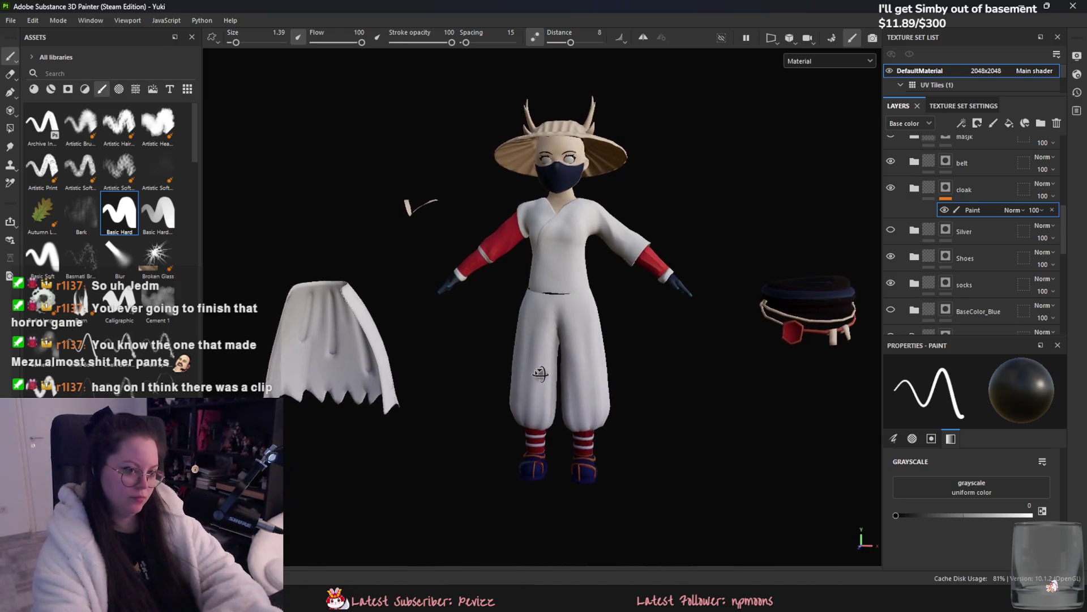
mouse_move(540, 373)
alt+mouse_down()
mouse_move(376, 389)
mouse_move(592, 395)
alt+mouse_up()
scroll(586, 404, up, 2)
key(ctrl+s)
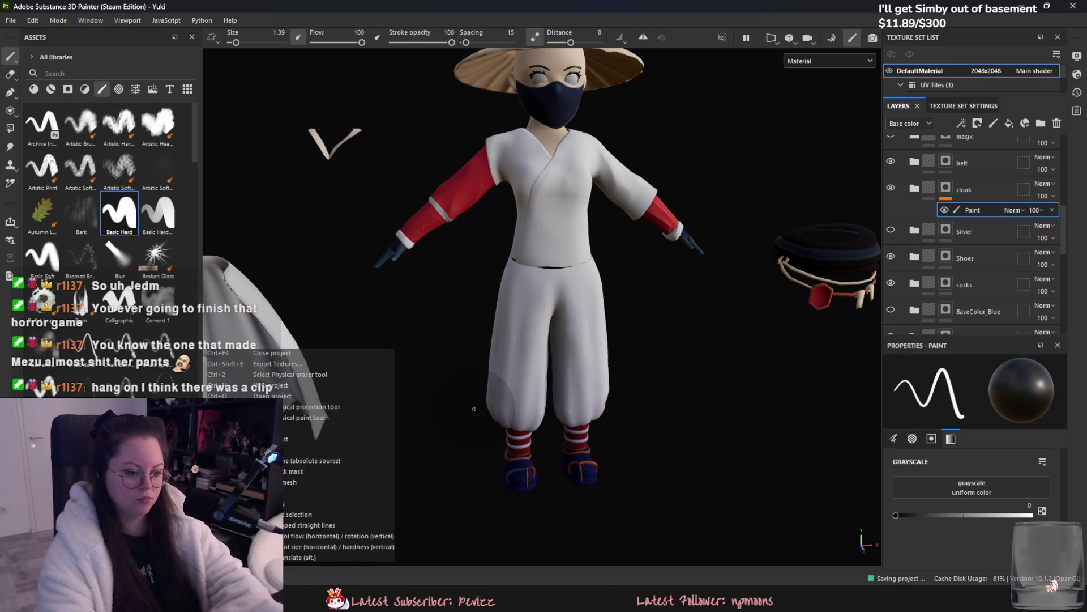
Step: Check the belt layer's visibility, then select the socks layer and view the legs
scroll(544, 340, up, 2)
scroll(952, 281, up, 1)
click(891, 195)
click(891, 196)
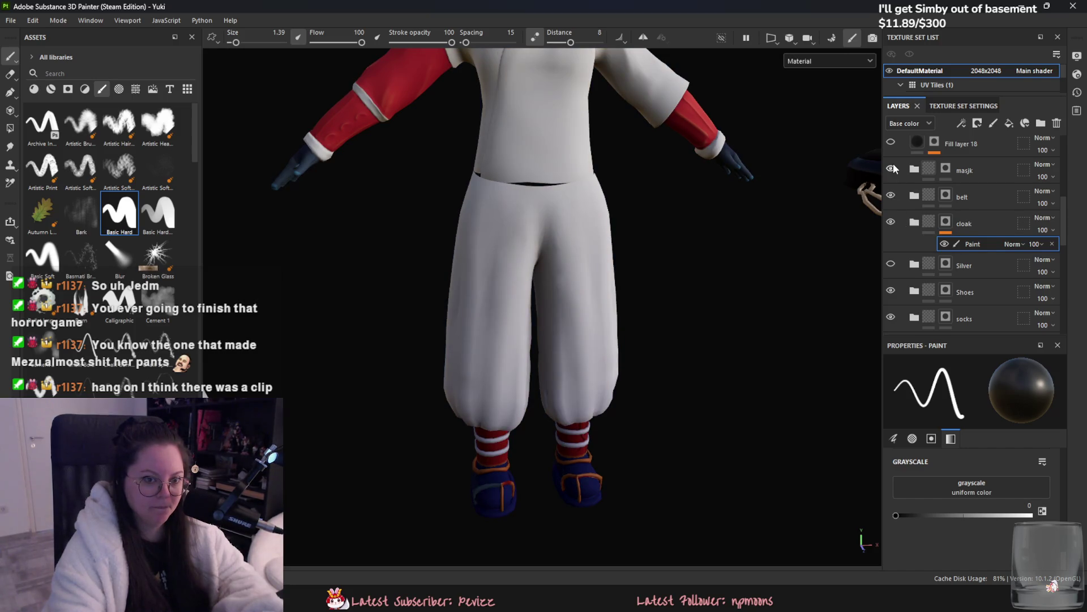
scroll(911, 289, down, 1)
click(911, 286)
alt+drag(623, 396, 686, 434)
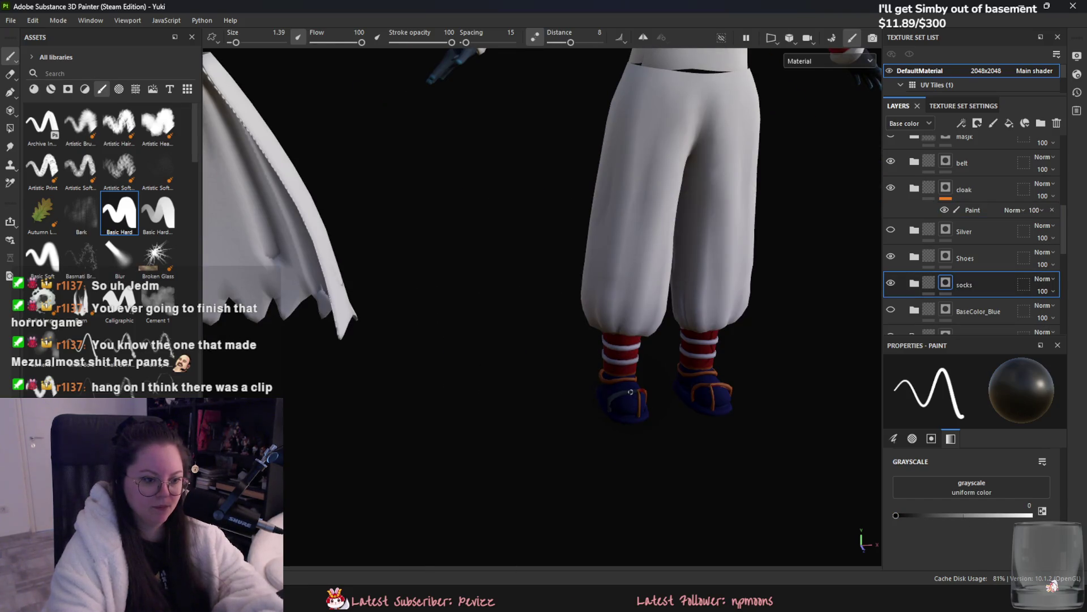
Step: Switch to polygon fill in UV-island mode
key(4)
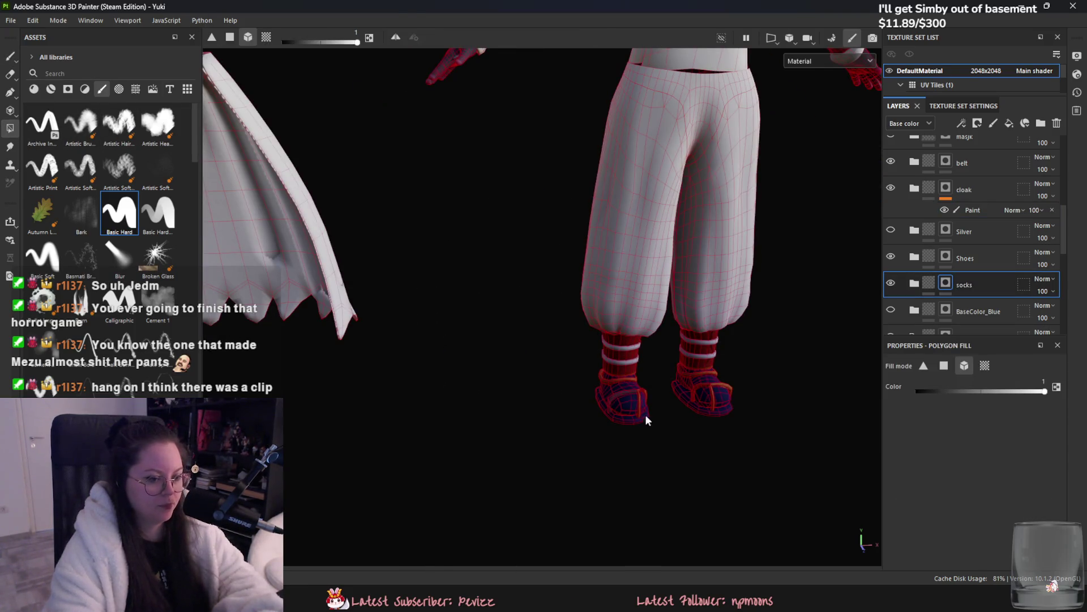
click(266, 36)
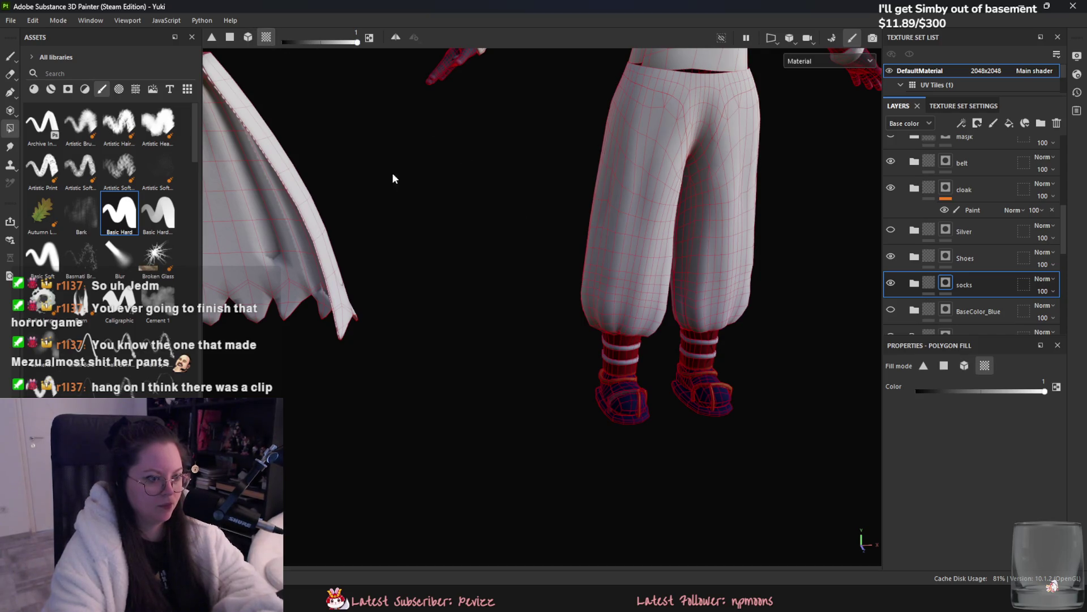
scroll(640, 407, up, 2)
scroll(625, 406, up, 2)
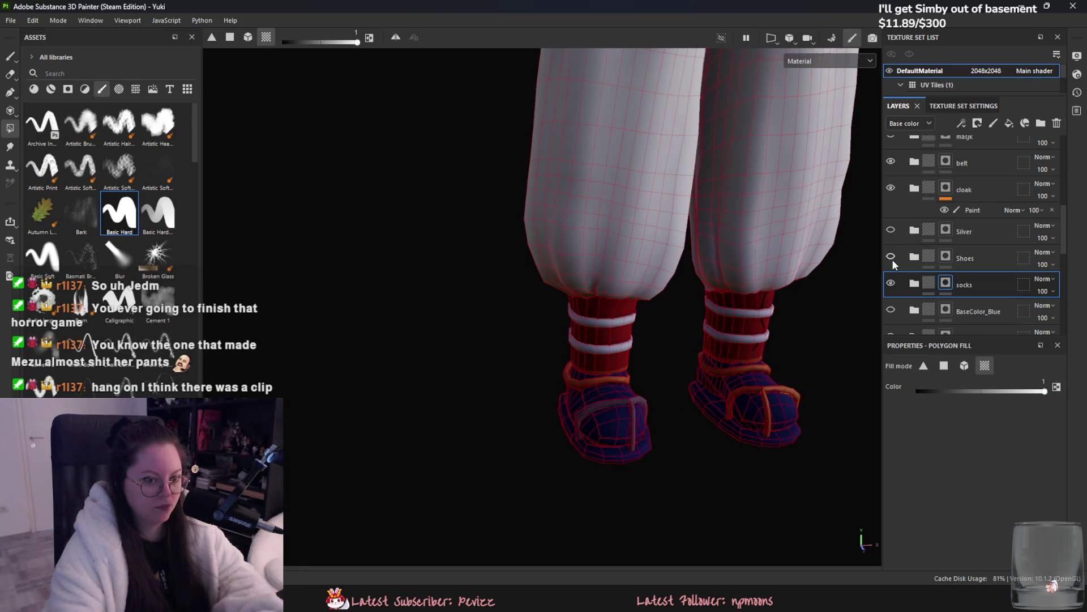
Step: Hide and re-show the cloak layer, then hide the Red layer to check the socks
click(891, 188)
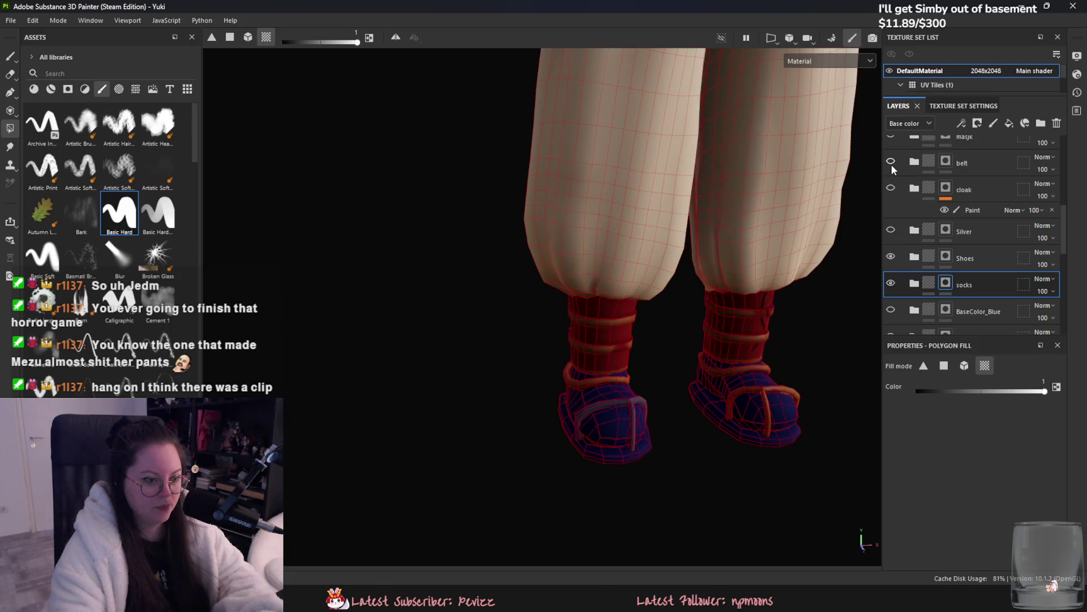
scroll(895, 167, up, 1)
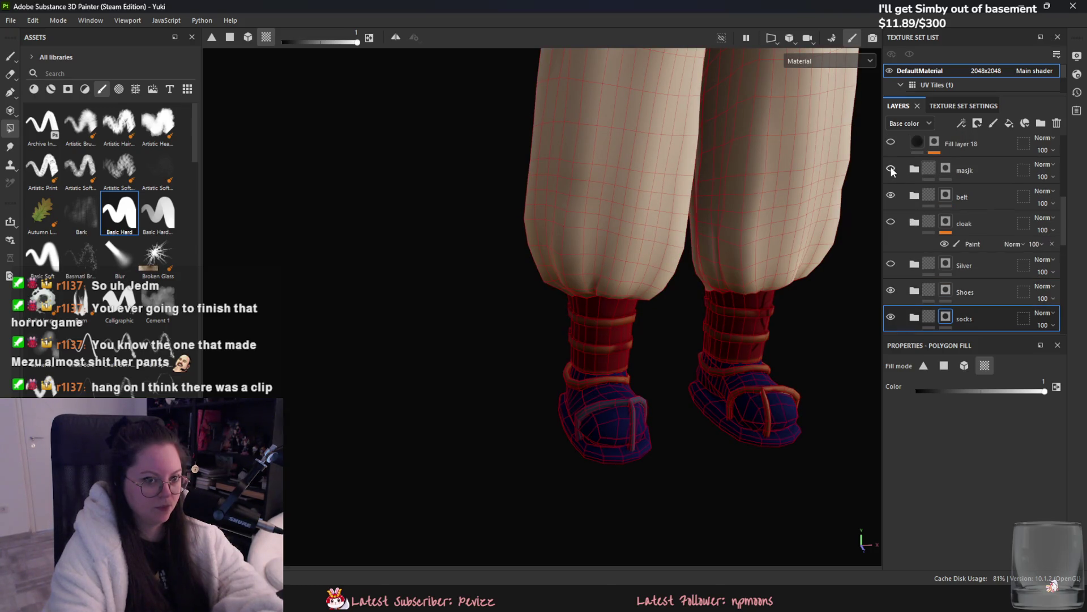
click(890, 221)
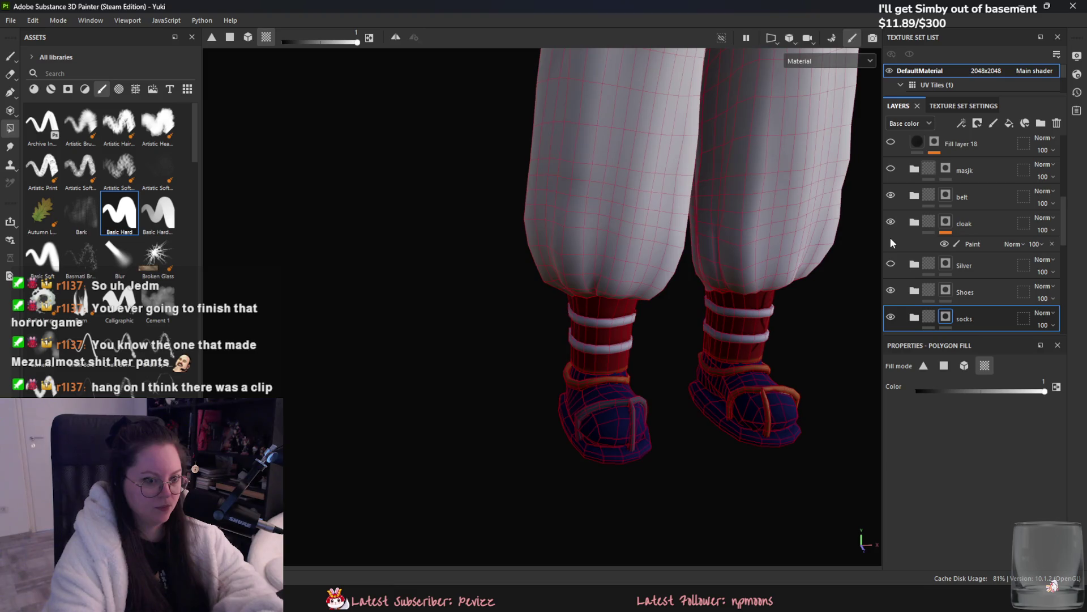
scroll(889, 266, down, 3)
click(890, 270)
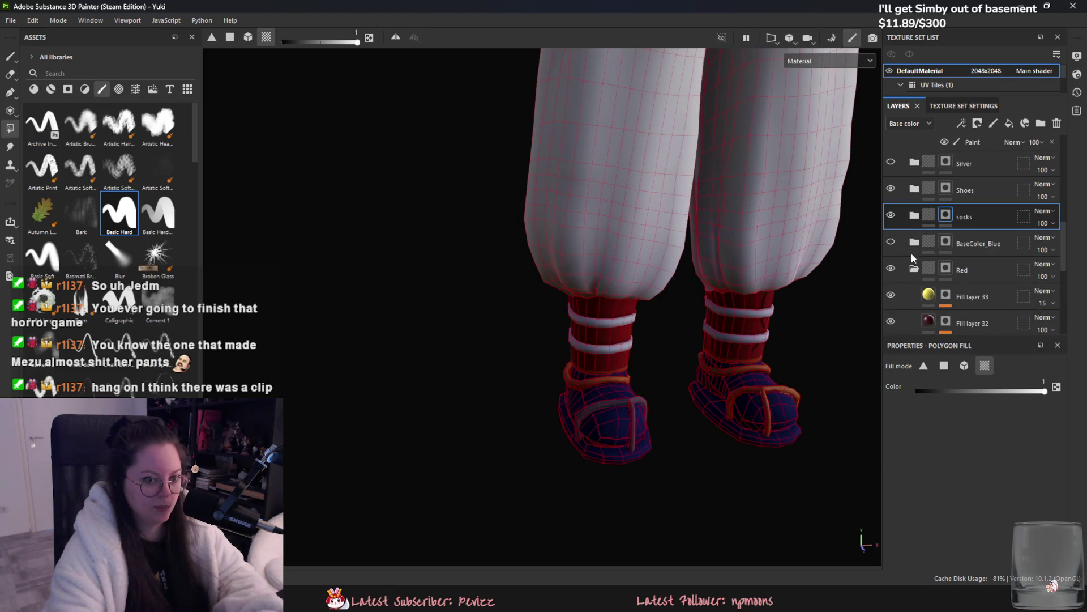
Step: Hide the BaseColor_Blue layer, toggle and select the socks layer, and inspect the legs and feet
click(916, 269)
scroll(895, 281, up, 1)
click(891, 276)
scroll(894, 281, down, 4)
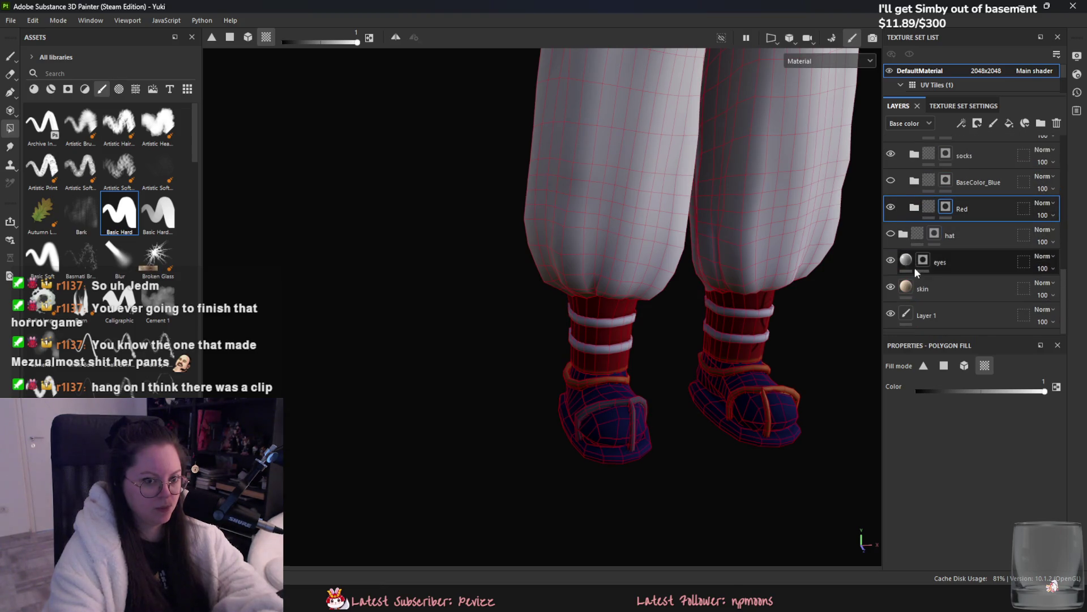
scroll(912, 244, up, 1)
click(891, 192)
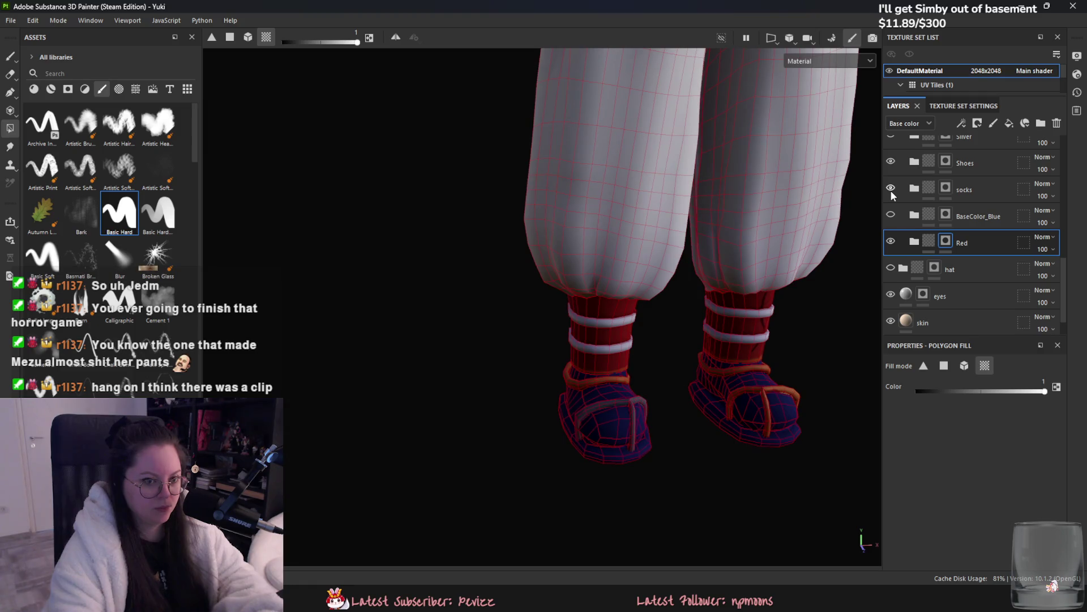
click(910, 195)
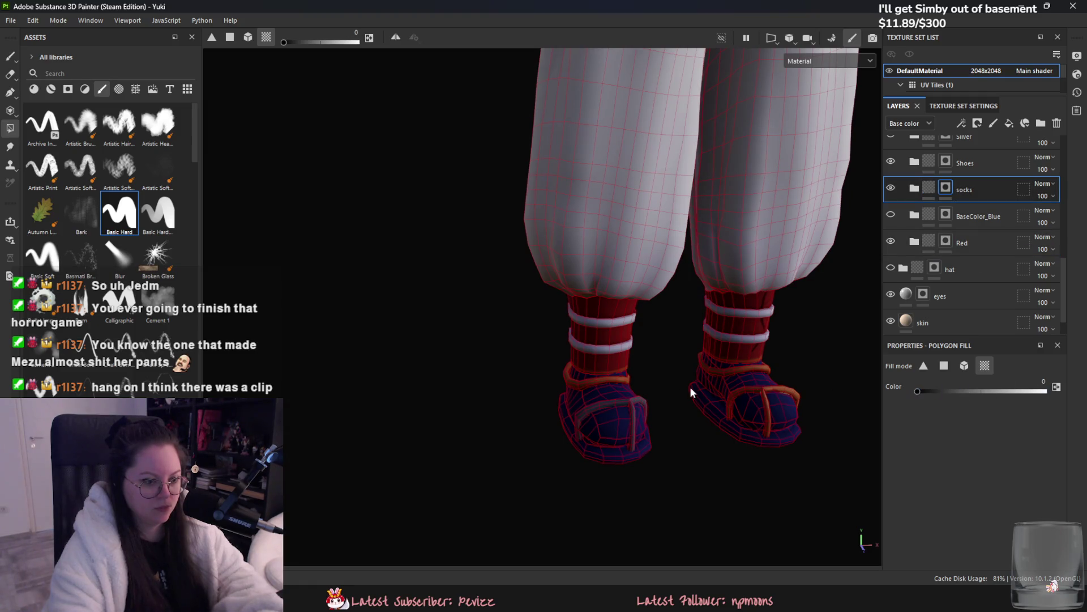
mouse_move(633, 411)
alt+mouse_down()
mouse_move(546, 432)
mouse_move(712, 419)
mouse_move(794, 367)
mouse_move(583, 315)
mouse_move(607, 425)
mouse_move(954, 274)
alt+mouse_up()
Step: Select the BaseColor_Blue layer and view the whole character at three-quarter angle
click(981, 227)
scroll(498, 309, down, 2)
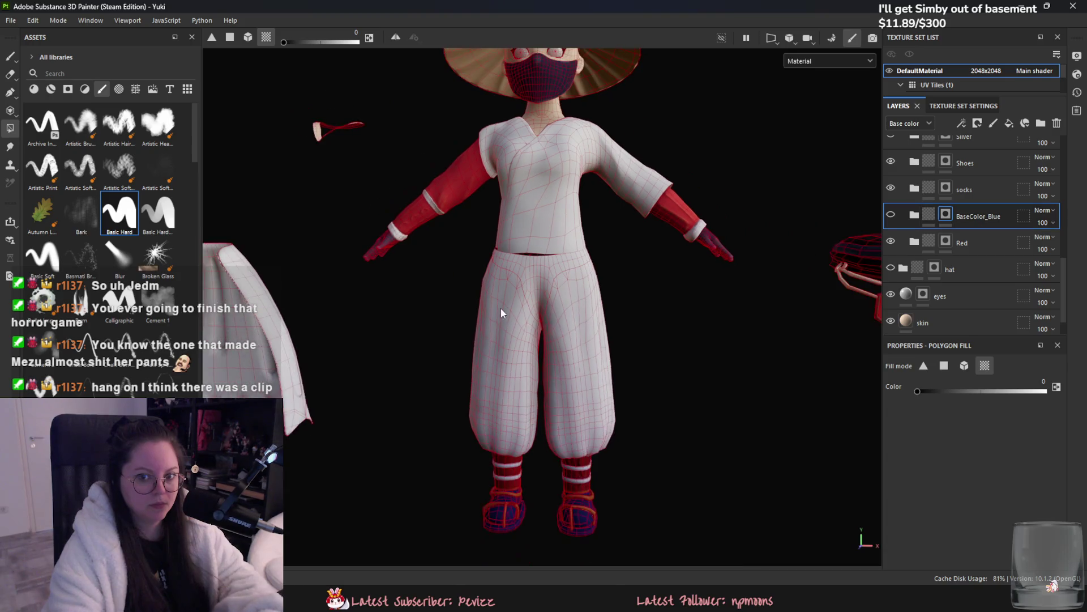
alt+drag(497, 308, 619, 340)
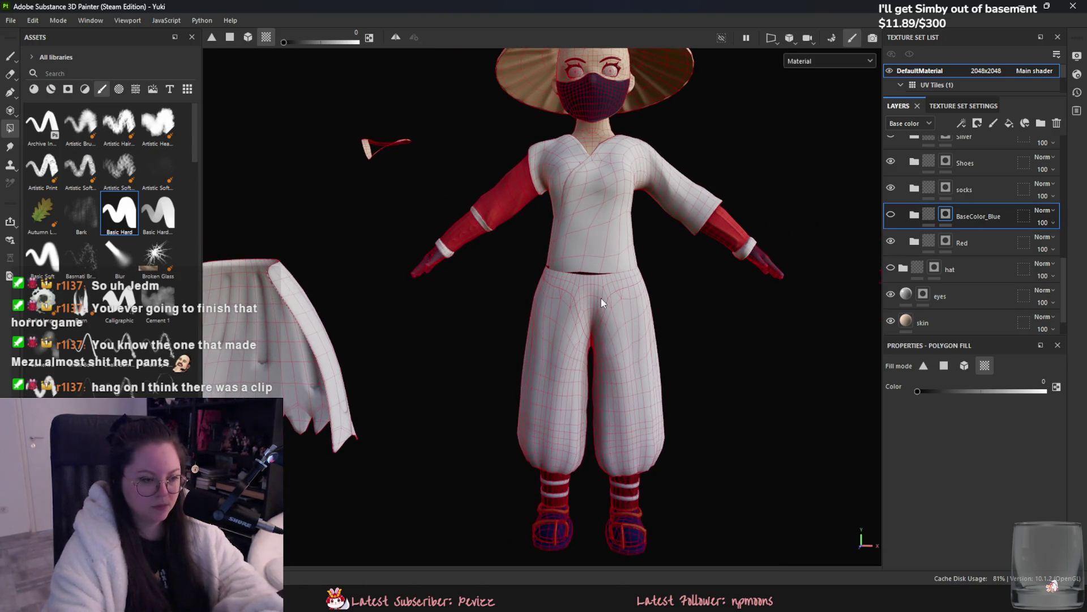
mouse_move(601, 303)
alt+mouse_down()
mouse_move(772, 279)
mouse_move(663, 274)
alt+mouse_up()
Step: Switch back to brush painting and frame the whole mesh
key(1)
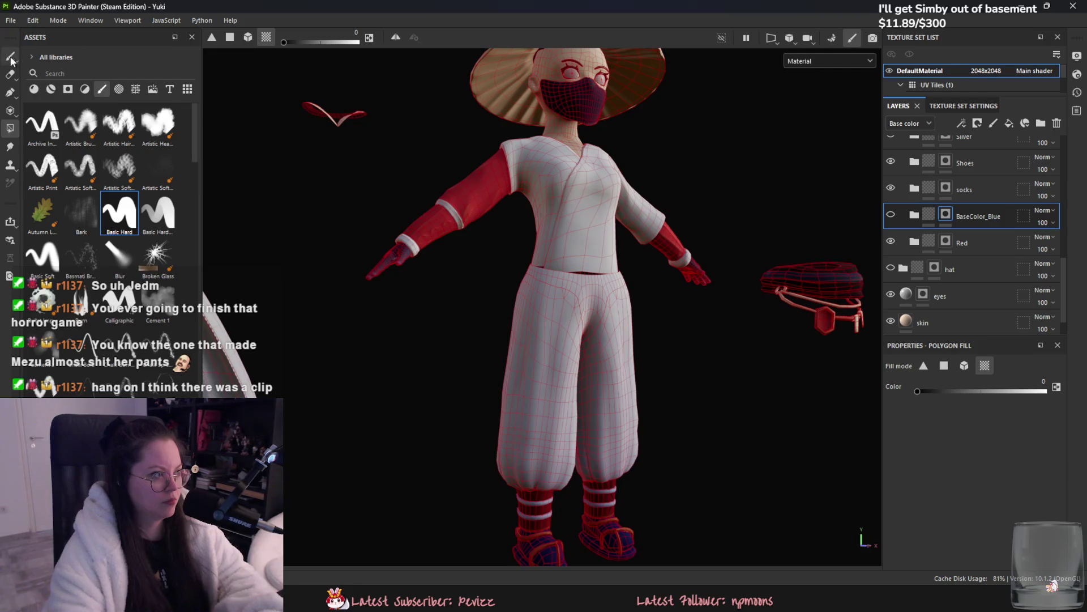
key(f)
mouse_move(363, 374)
alt+mouse_down()
mouse_move(510, 364)
mouse_move(741, 413)
mouse_move(887, 428)
mouse_move(1011, 344)
alt+mouse_up()
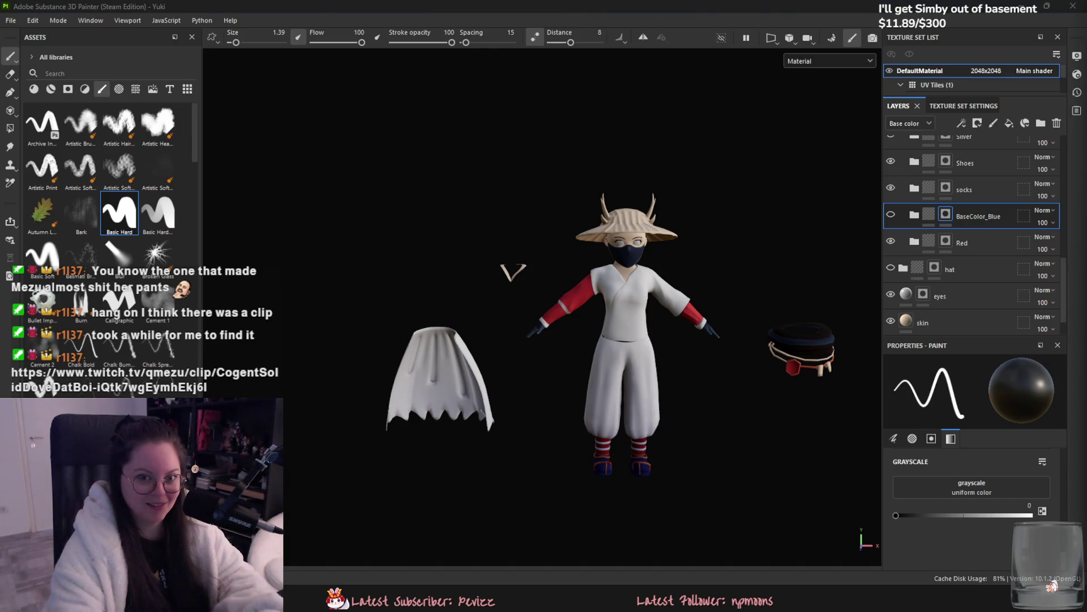
key(alt+Tab)
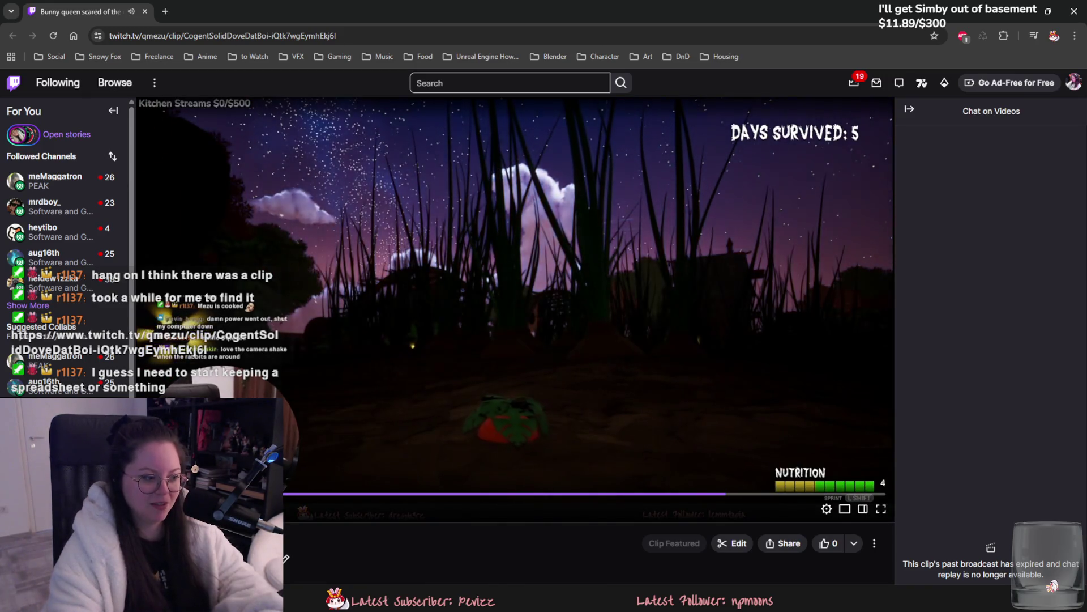
key(space)
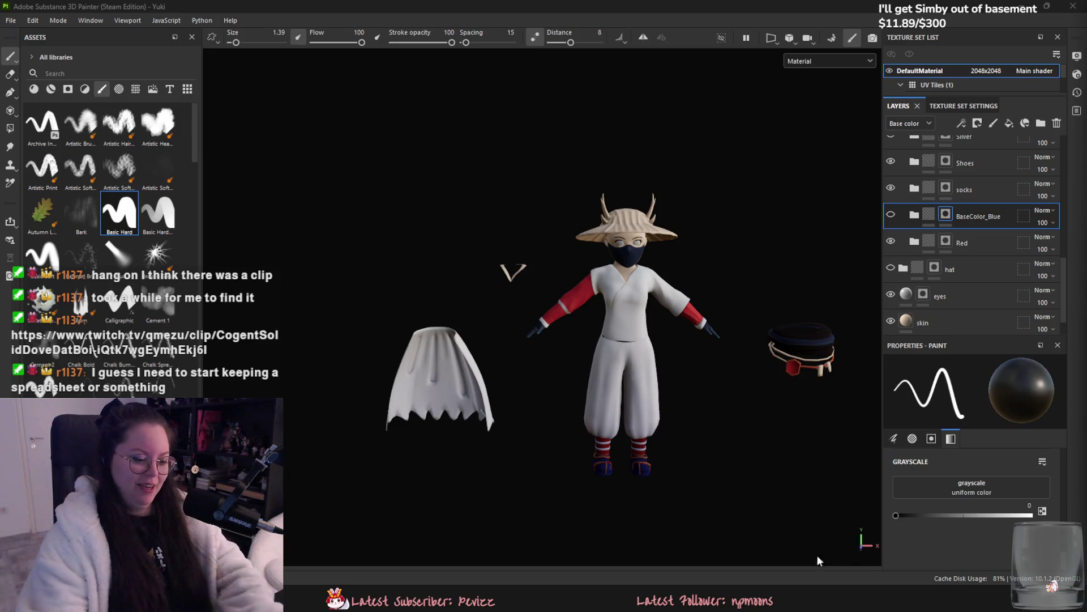
Step: Select the masjk folder and add a new paint layer above it
click(535, 430)
scroll(521, 439, up, 2)
scroll(460, 440, up, 2)
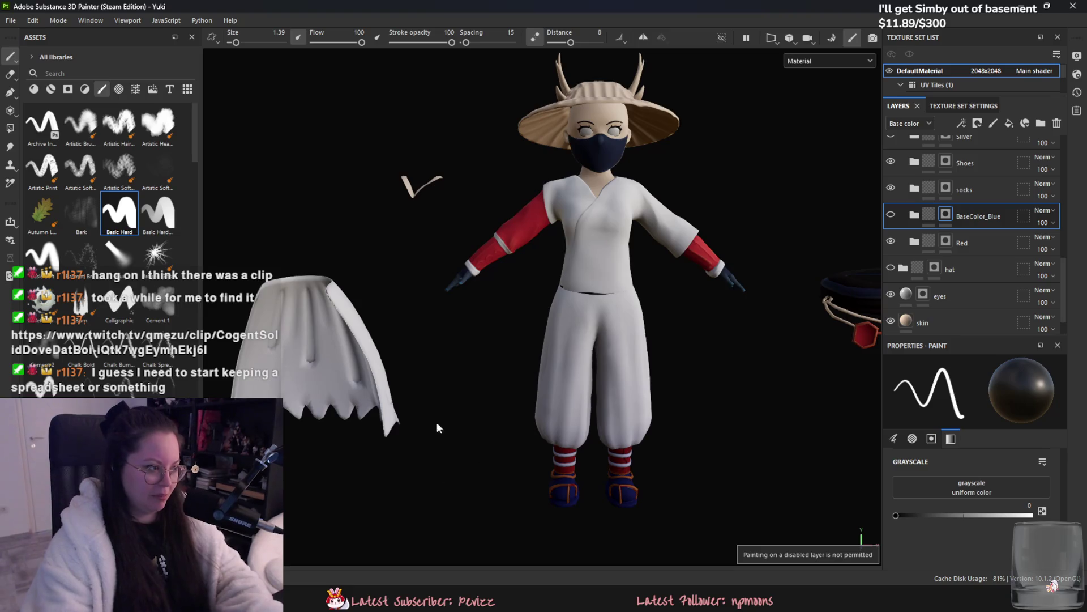
scroll(989, 233, up, 3)
click(973, 217)
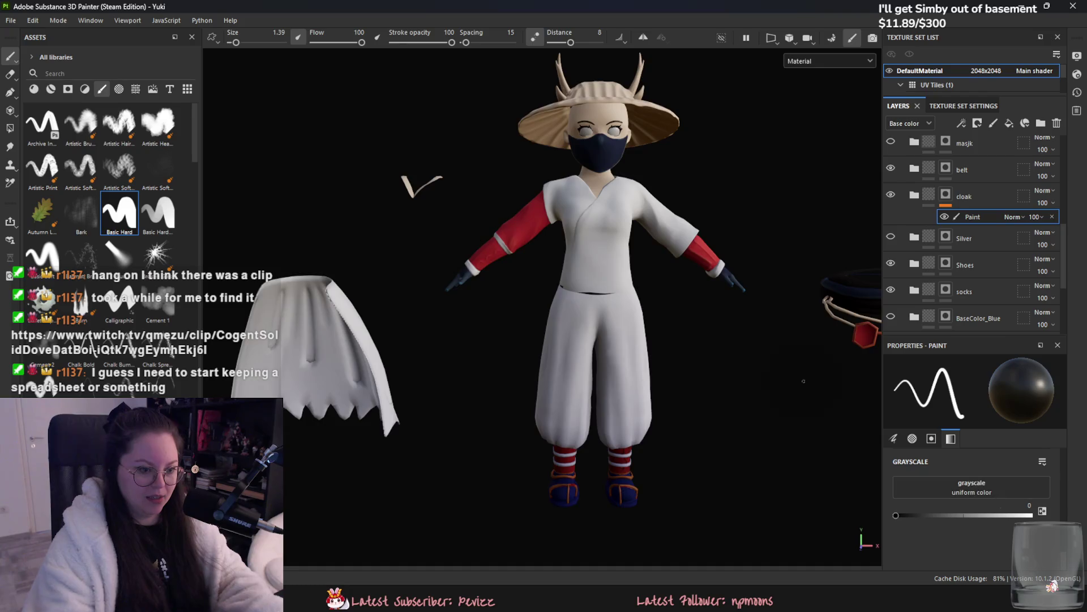
scroll(985, 198, up, 1)
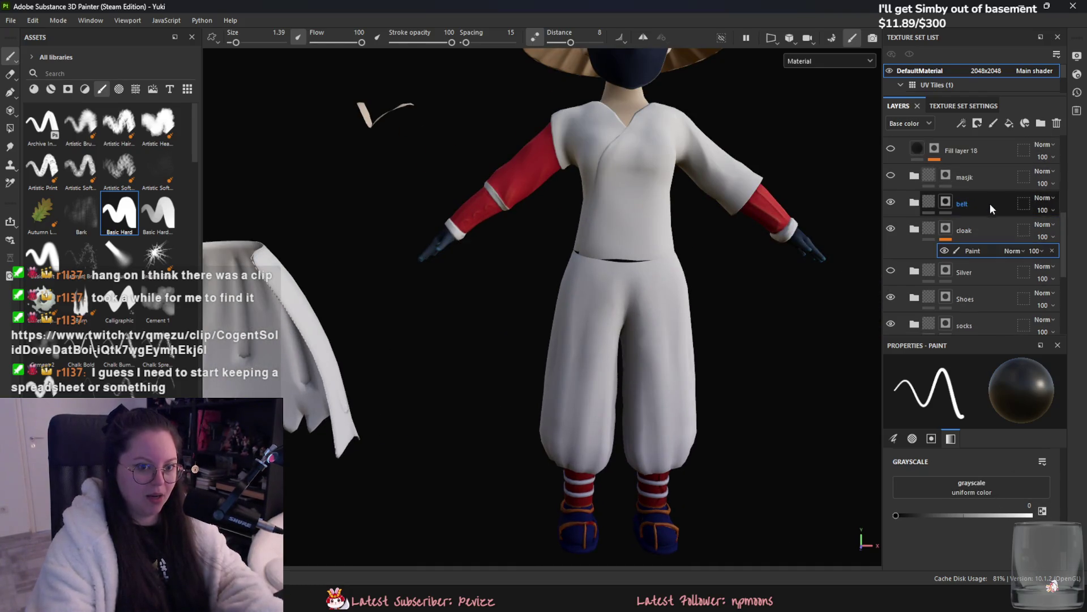
click(994, 176)
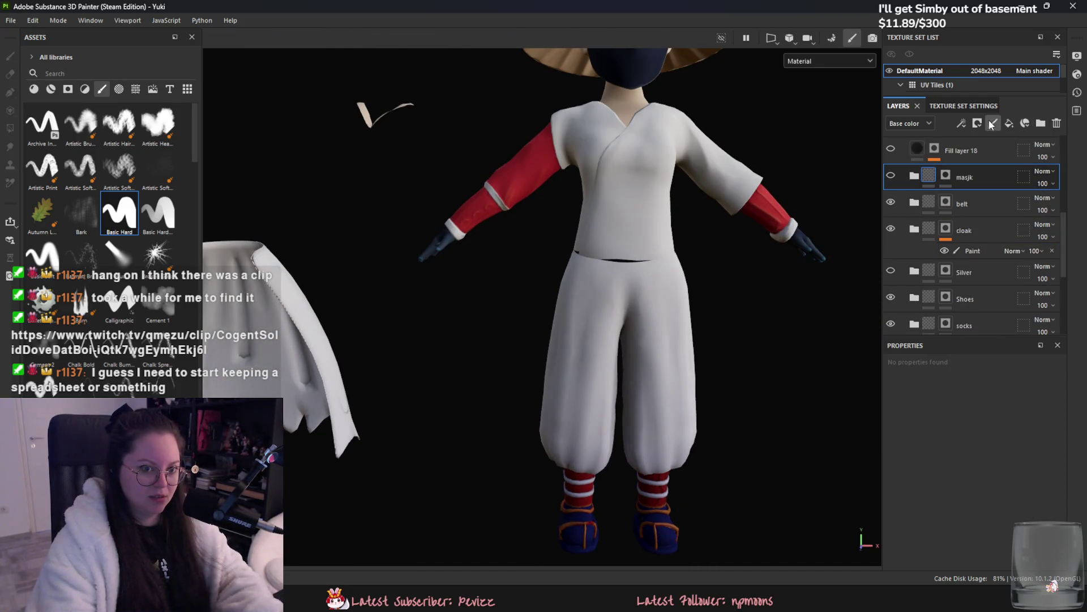
click(993, 123)
scroll(510, 195, up, 3)
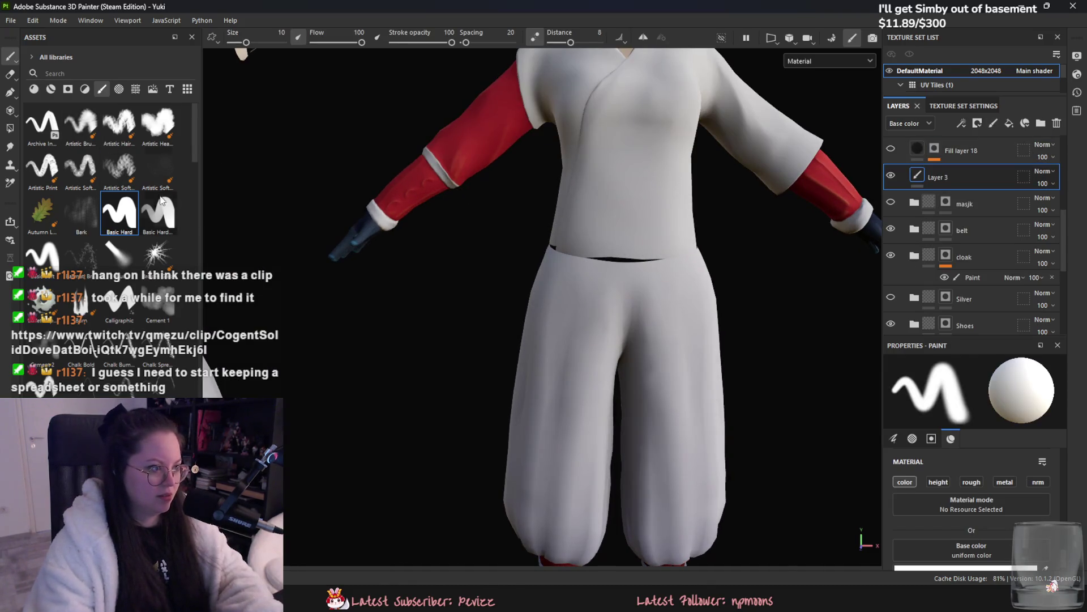
Step: Set brush size 1.39 and colour C41B1B, then paint a thin red stroke on the shirt
drag(246, 42, 236, 42)
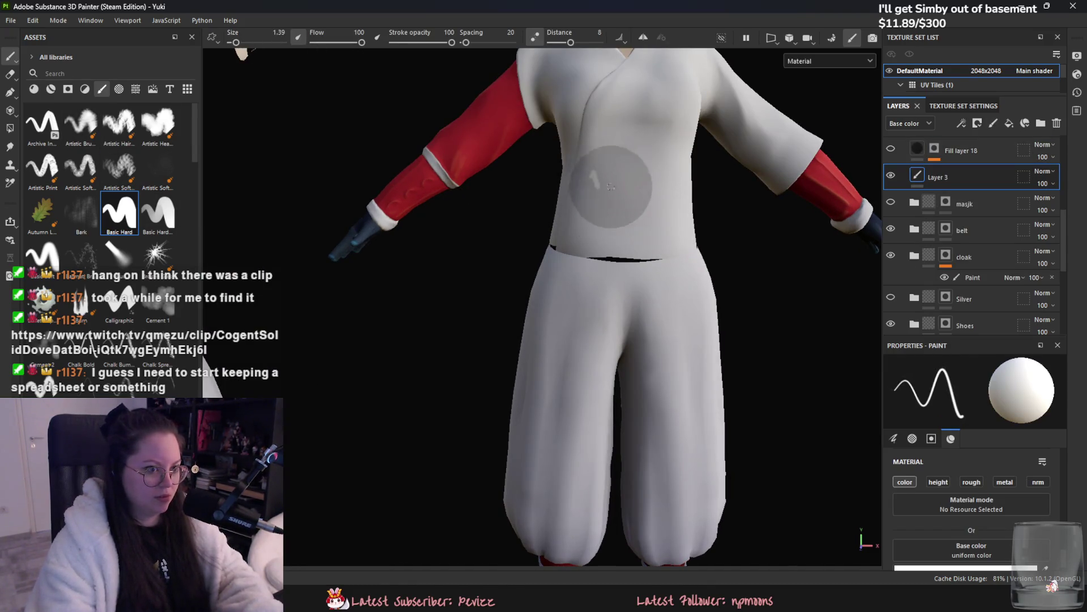
scroll(975, 509, down, 1)
click(966, 556)
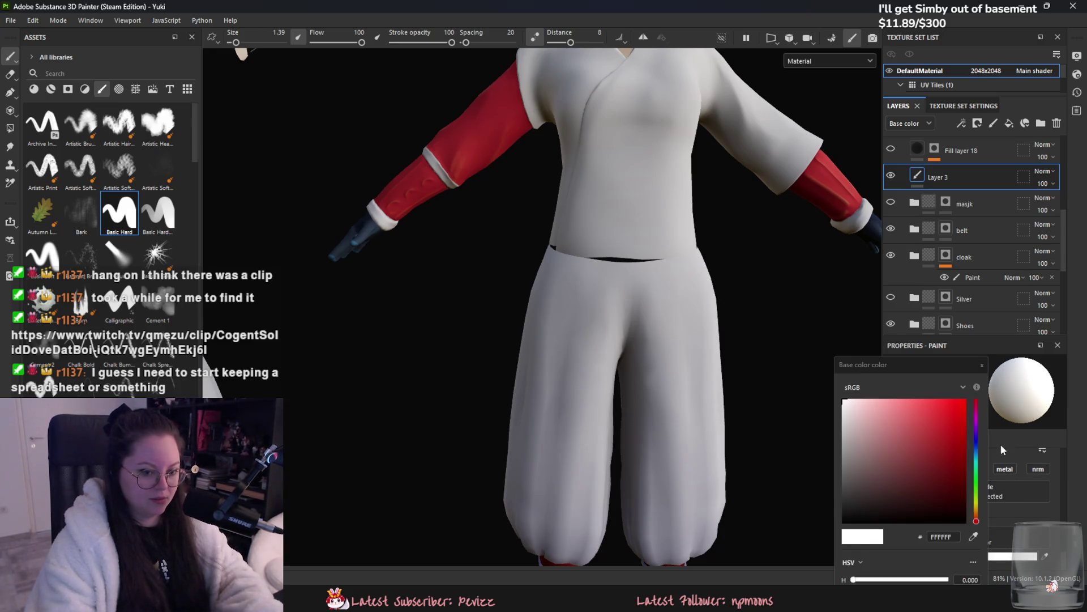
mouse_move(567, 177)
mouse_down()
mouse_move(590, 217)
mouse_move(578, 187)
mouse_up()
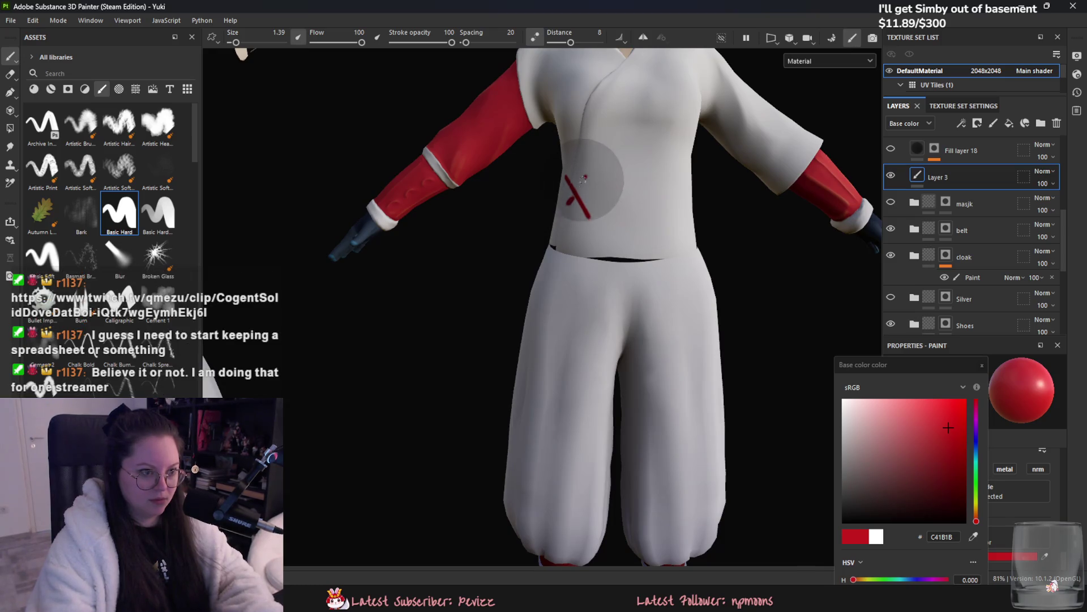
scroll(583, 179, up, 5)
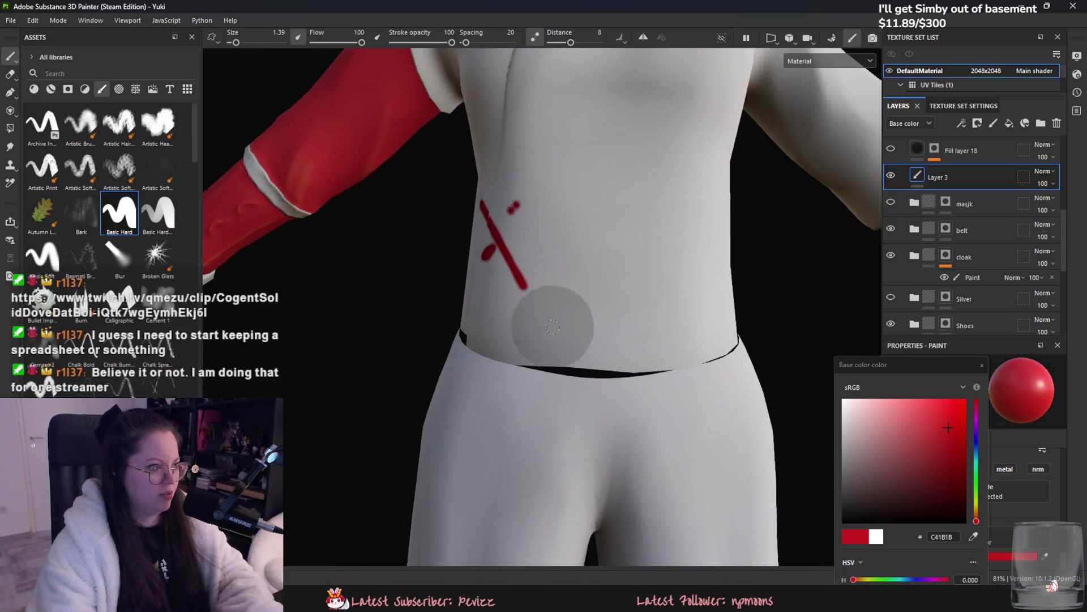
Step: Try a soft brush at size 3.32 with lazy mouse off, undoing the test strokes
click(42, 254)
alt+drag(313, 242, 504, 249)
click(504, 249)
key(ctrl+z)
drag(247, 43, 240, 42)
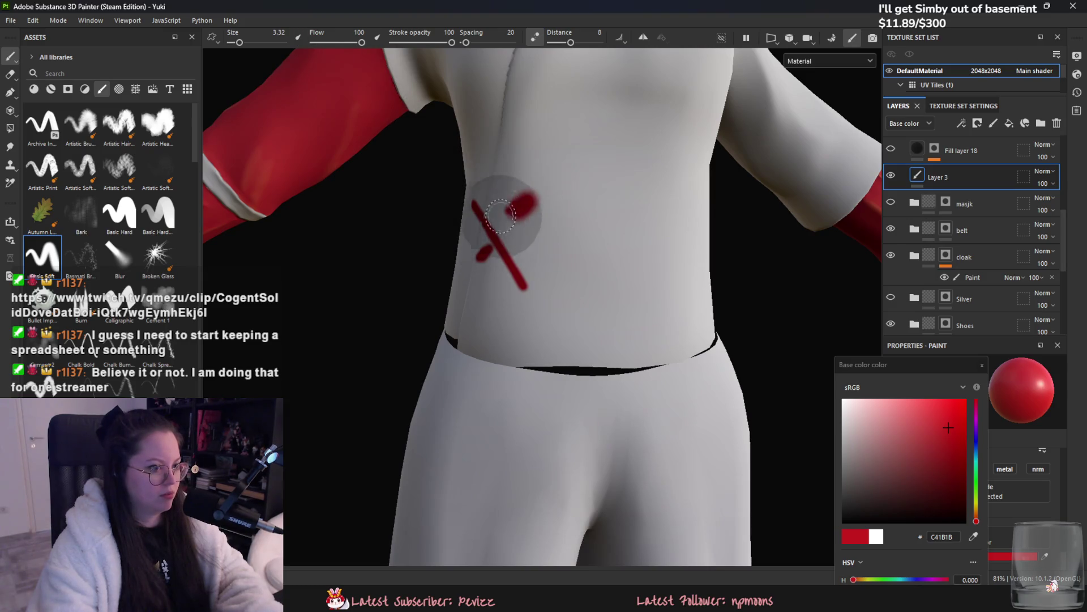
click(299, 37)
click(535, 37)
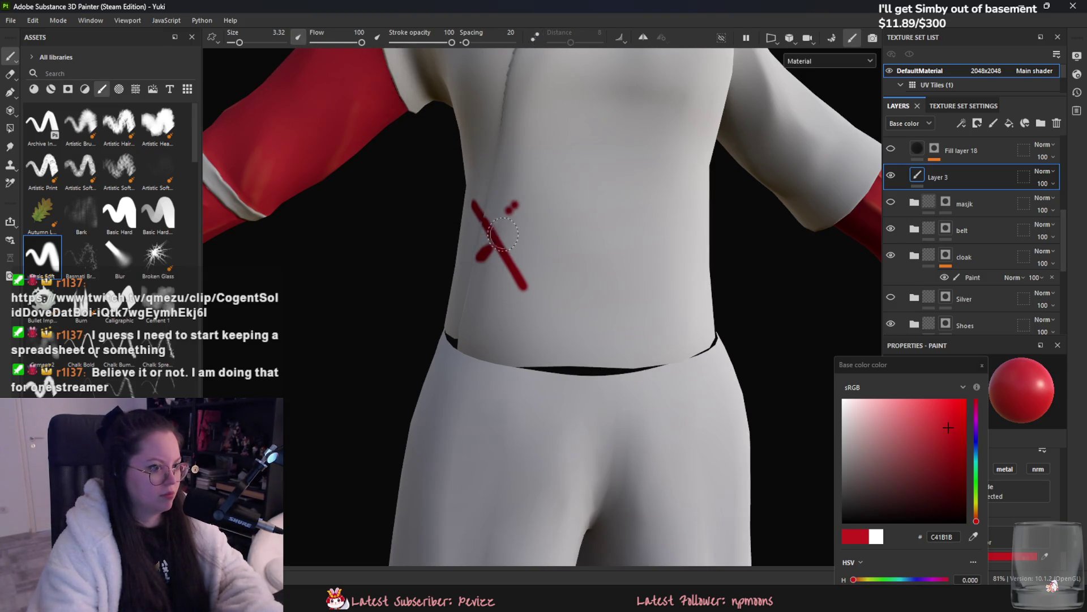
drag(492, 242, 497, 225)
key(ctrl+z)
key(ctrl+z)
key(ctrl+z)
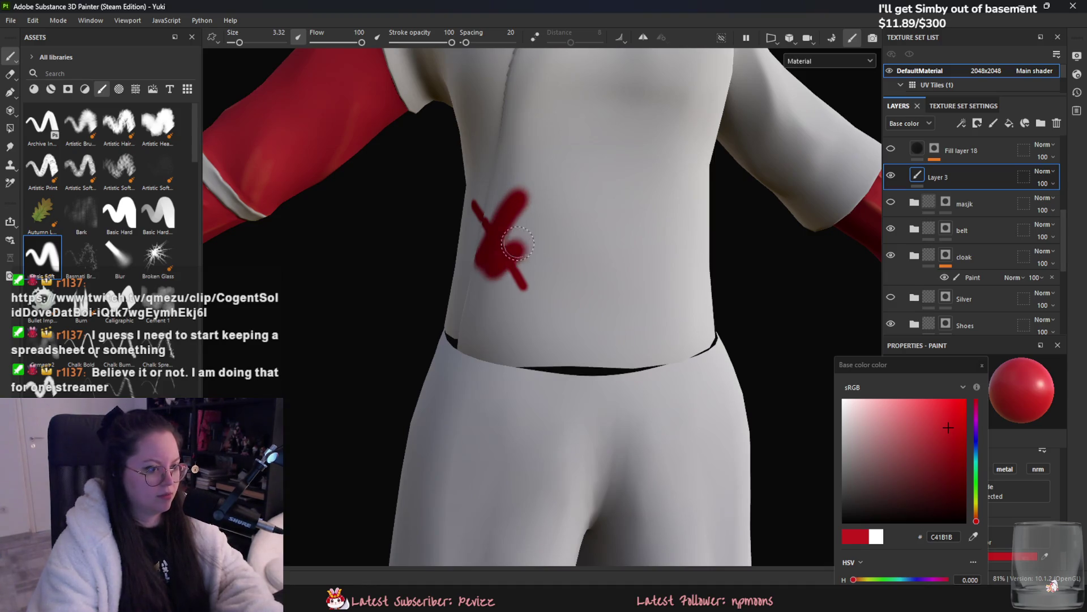
Step: Paint red 'Food' with 'BRB' below it using the hard brush, then frame the character
click(111, 202)
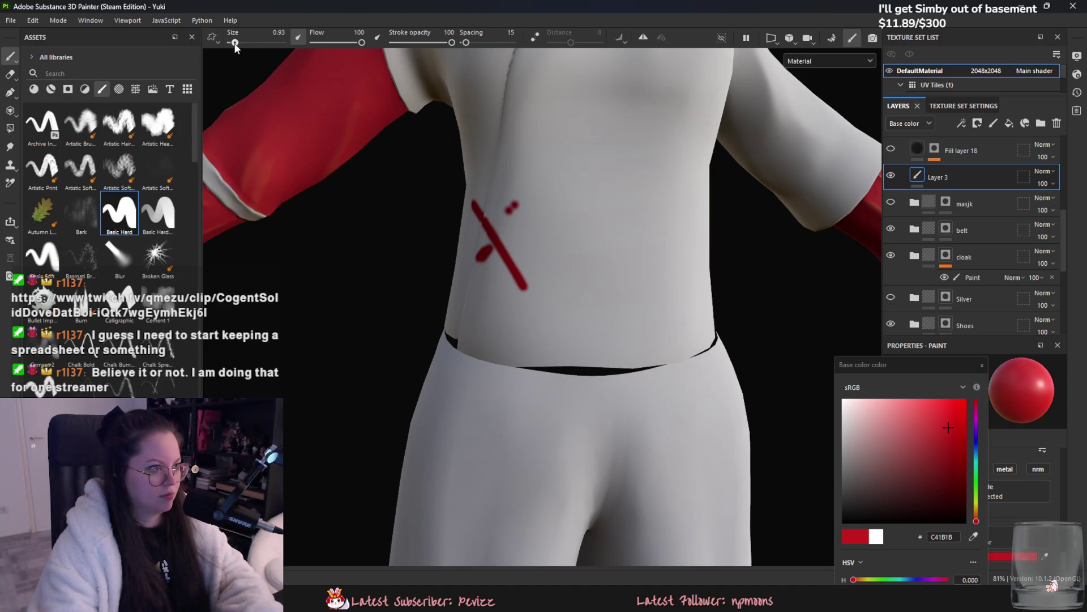
mouse_move(514, 200)
mouse_down()
mouse_move(479, 260)
mouse_move(574, 225)
mouse_move(604, 229)
mouse_up()
drag(589, 178, 617, 223)
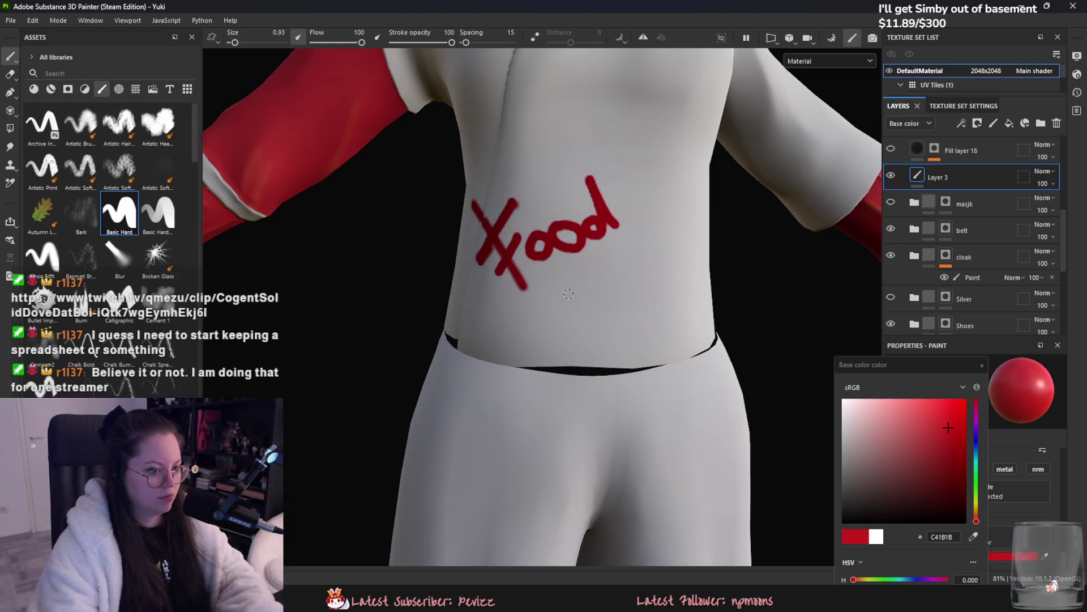
drag(563, 297, 565, 334)
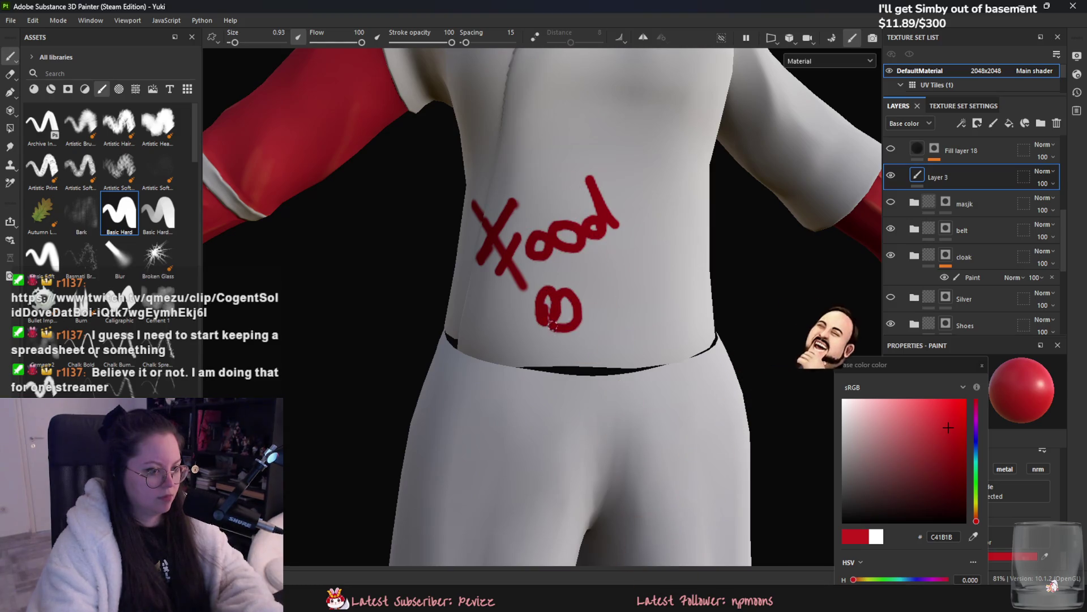
mouse_move(563, 295)
mouse_down()
mouse_move(568, 333)
mouse_move(622, 297)
mouse_move(680, 306)
mouse_up()
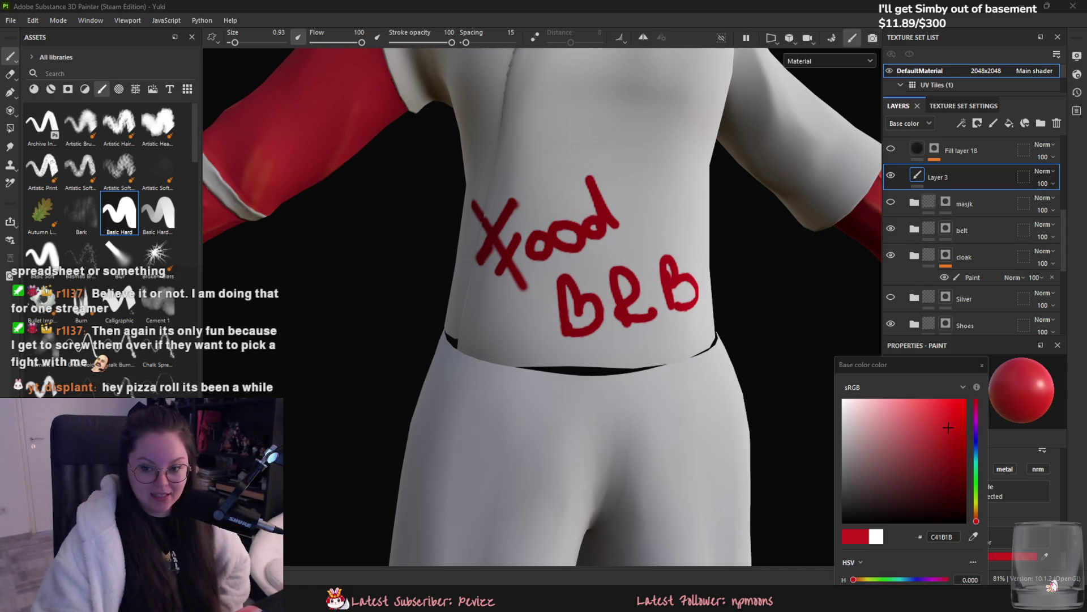
key(f)
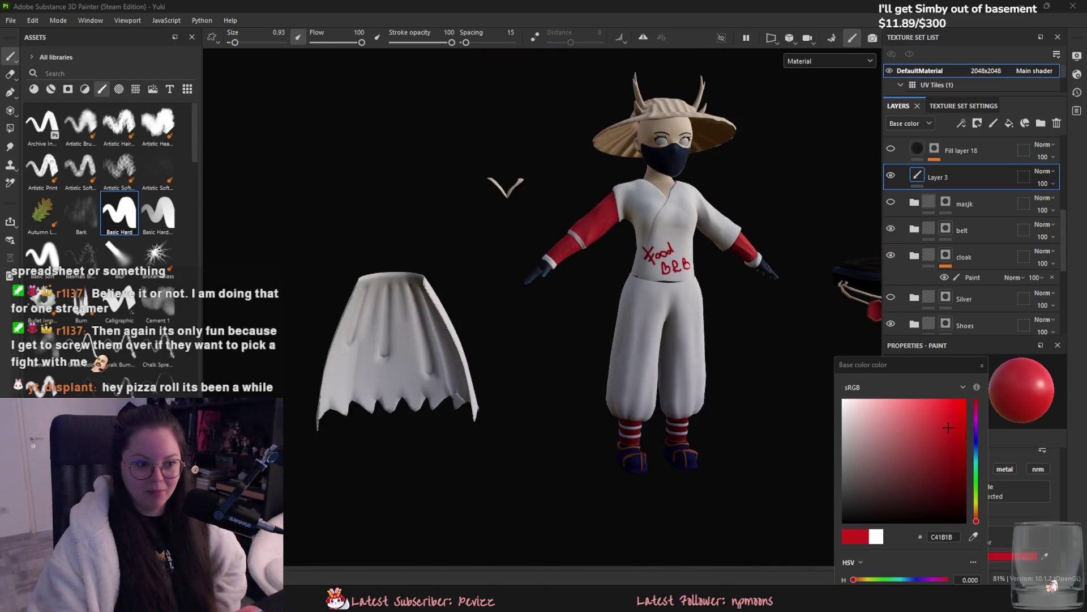
scroll(758, 233, down, 3)
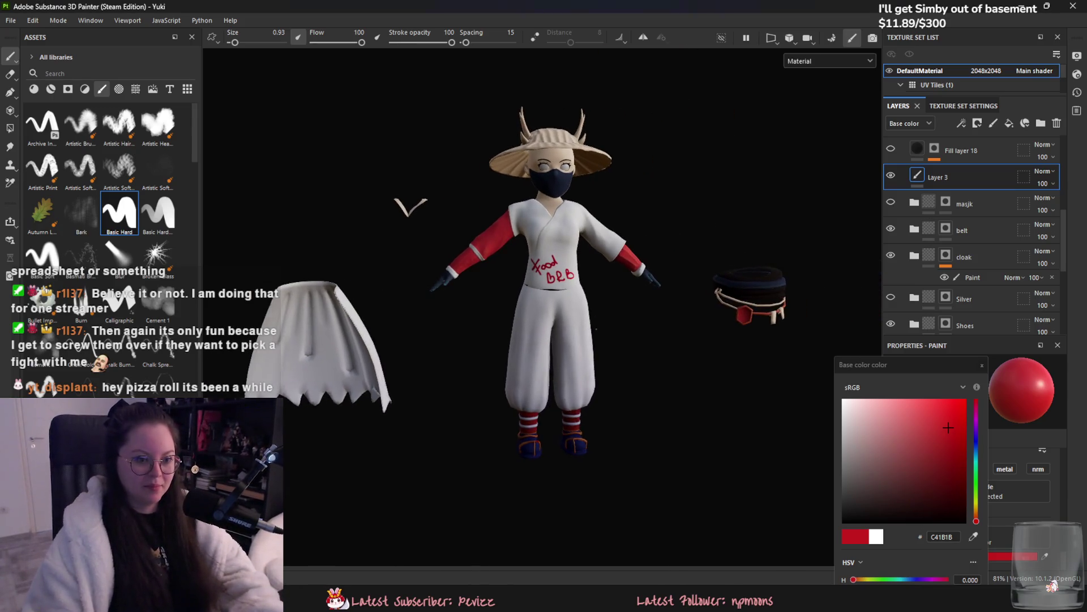
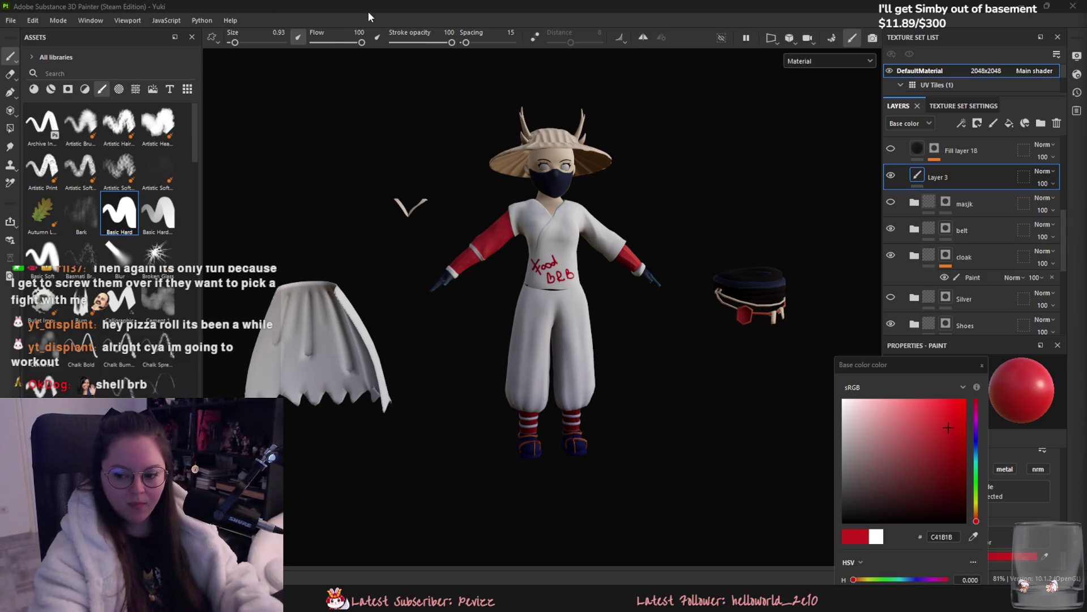
Step: Delete Layer 3 to remove the red 'BRB' scribble from the robe
scroll(573, 216, up, 5)
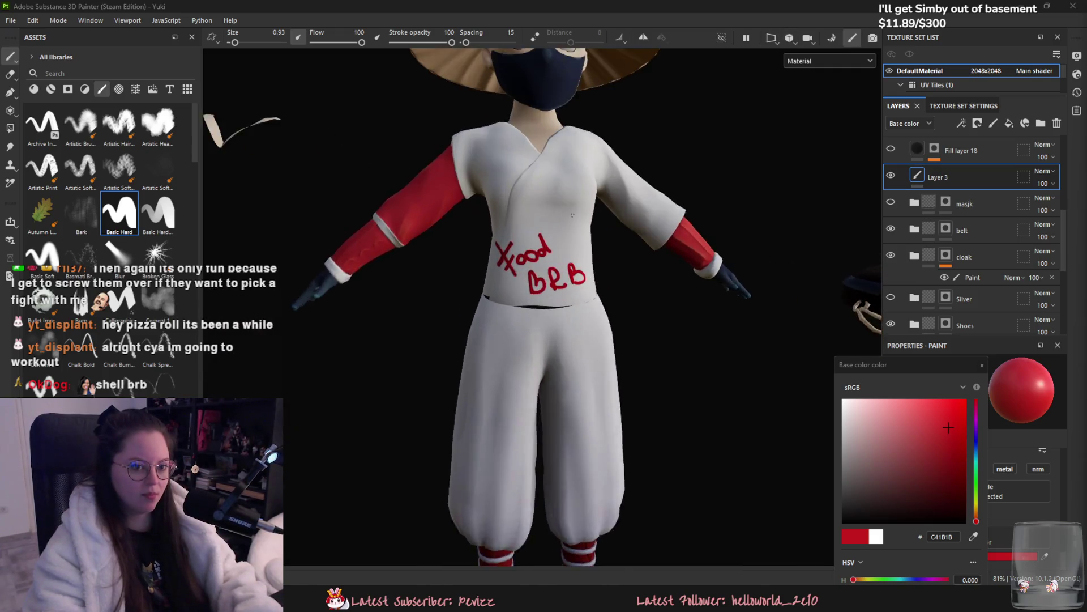
click(1056, 123)
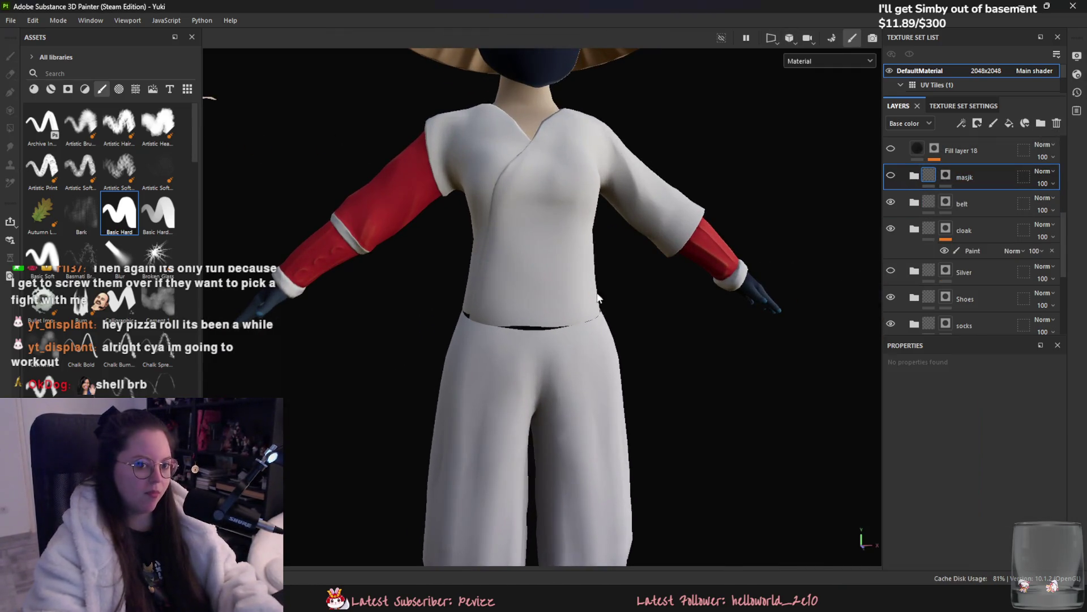
scroll(539, 297, down, 5)
scroll(898, 236, down, 3)
Step: Toggle the cloak folder's visibility off and on to compare, then switch to Blender
alt+drag(832, 242, 799, 237)
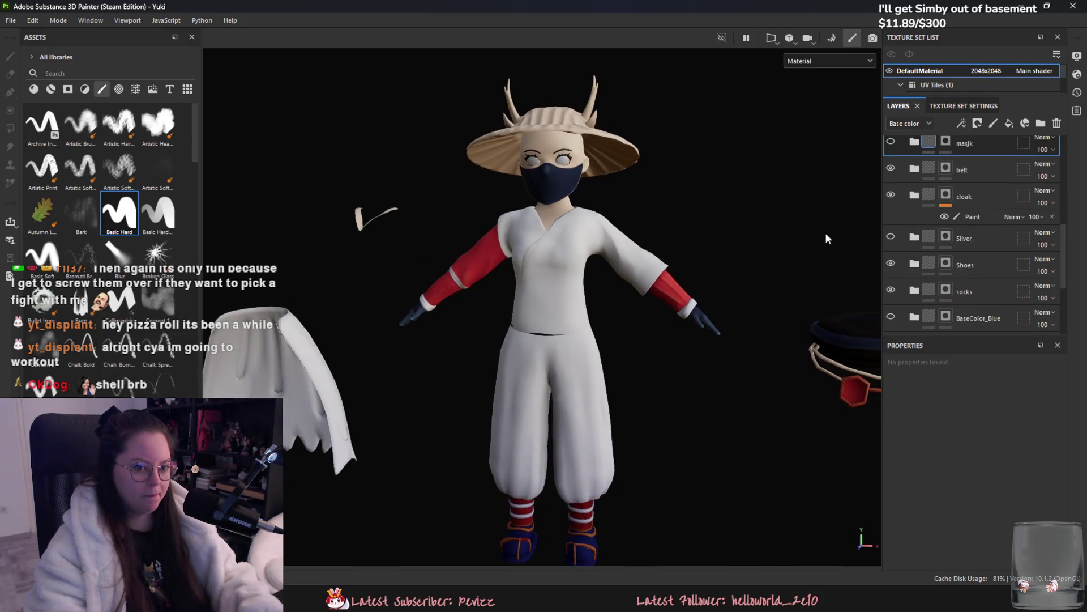
scroll(891, 240, down, 1)
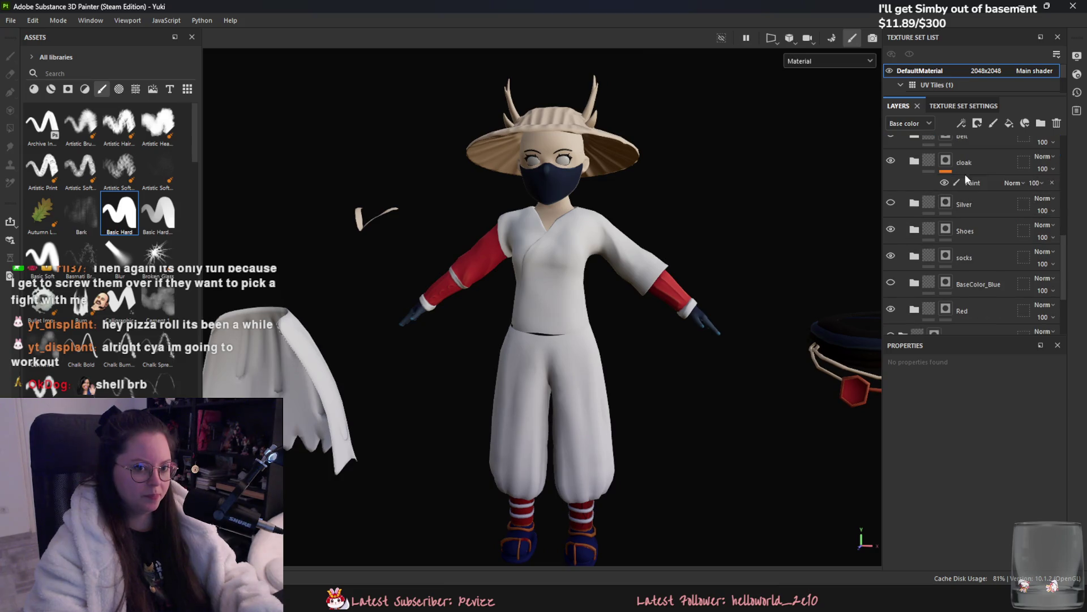
click(892, 162)
click(891, 162)
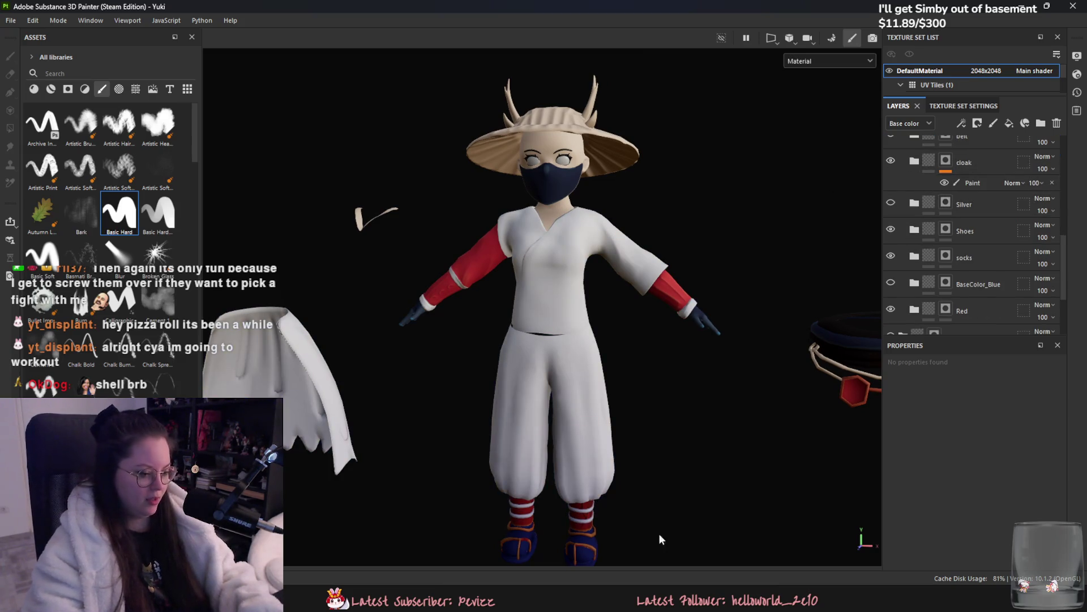
key(alt+Tab)
scroll(585, 441, up, 3)
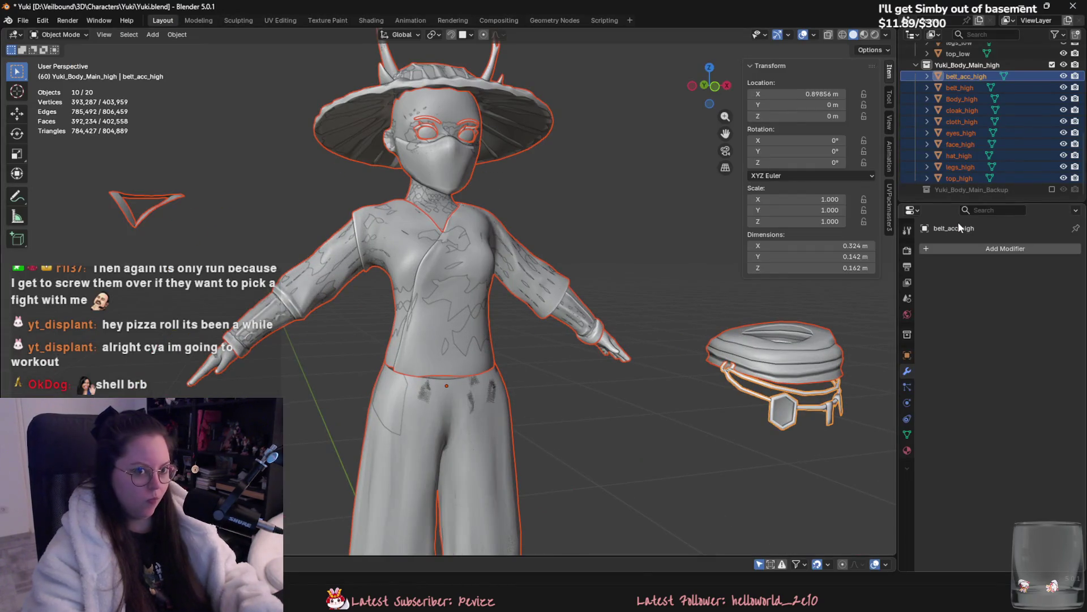
click(1053, 64)
key(alt+Tab)
scroll(546, 366, down, 2)
mouse_move(390, 368)
alt+mouse_down()
mouse_move(803, 318)
mouse_move(520, 354)
alt+mouse_up()
scroll(587, 428, up, 2)
mouse_move(586, 428)
middle_down()
mouse_move(589, 250)
mouse_move(603, 355)
mouse_move(555, 176)
middle_up()
Step: Expand the Red folder and toggle the Red folder and Fill layers 32 and 33 to compare
scroll(591, 335, up, 4)
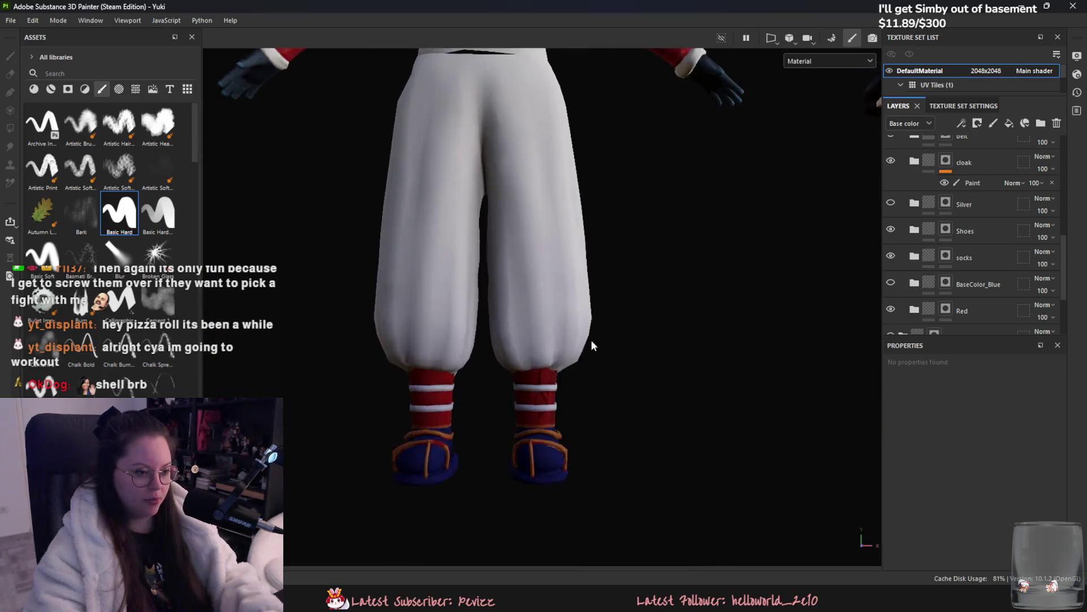
middle_drag(616, 375, 674, 267)
scroll(998, 171, down, 4)
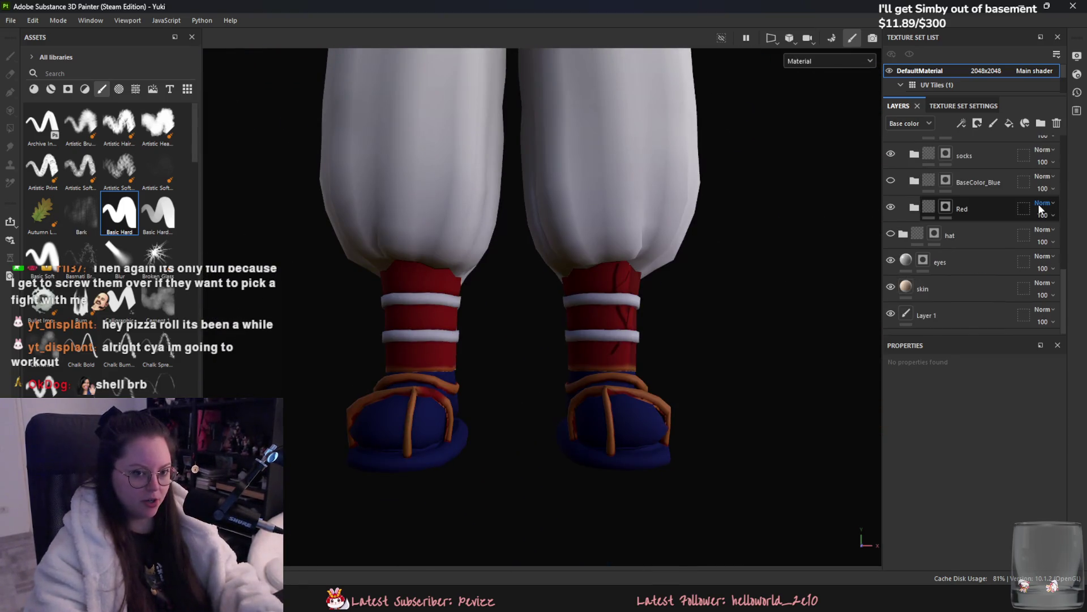
click(891, 208)
click(891, 208)
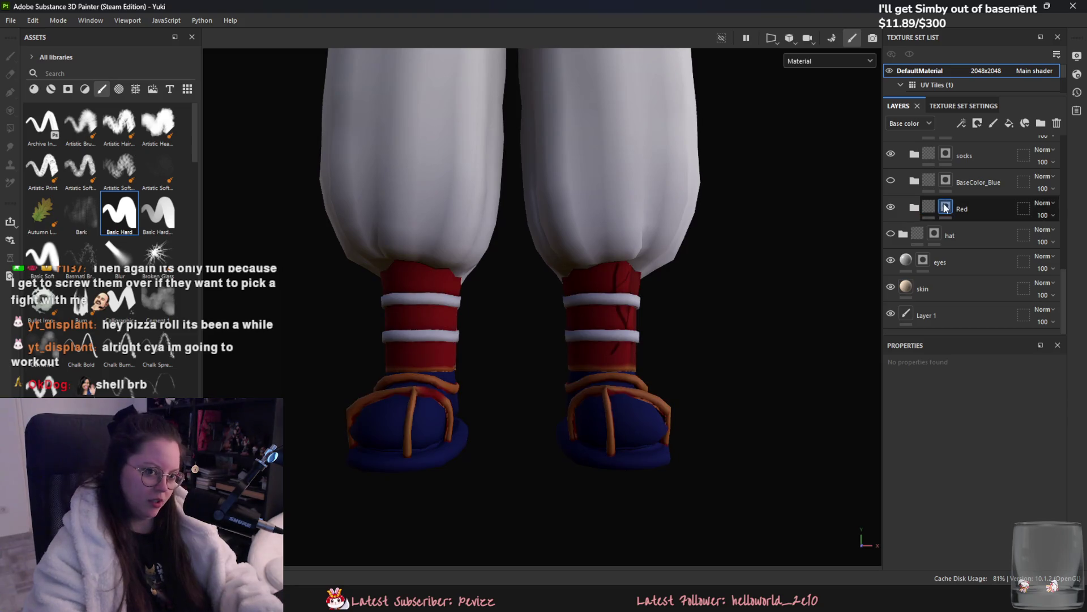
click(936, 213)
scroll(930, 233, down, 2)
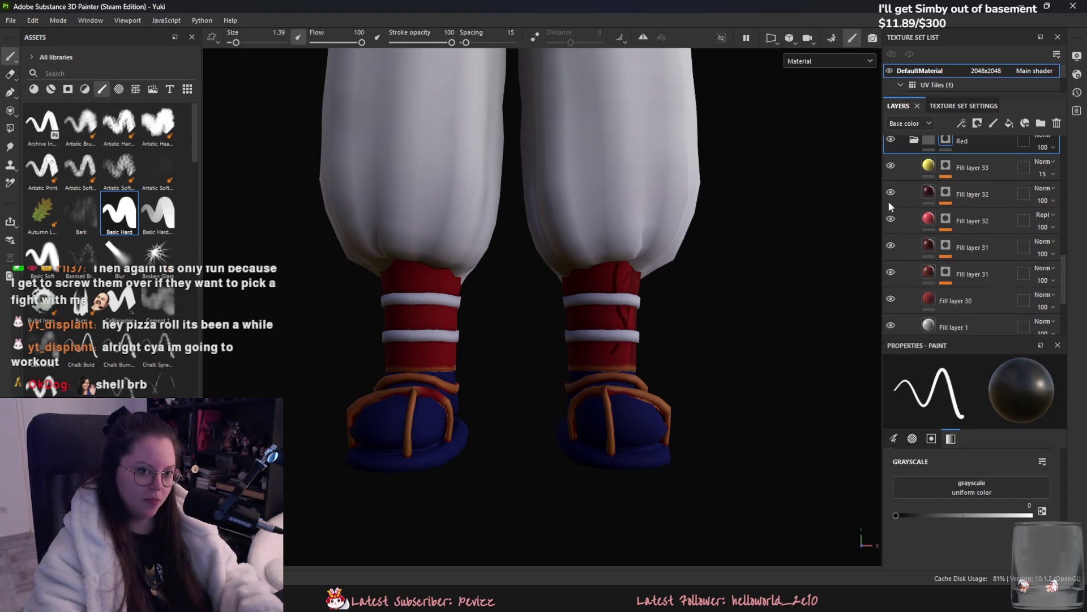
click(890, 196)
click(891, 196)
click(891, 168)
click(892, 169)
Step: Hide Fill layer 33 so the straps turn red, show Fill layer 32, and select the lower Fill layer 31
click(906, 167)
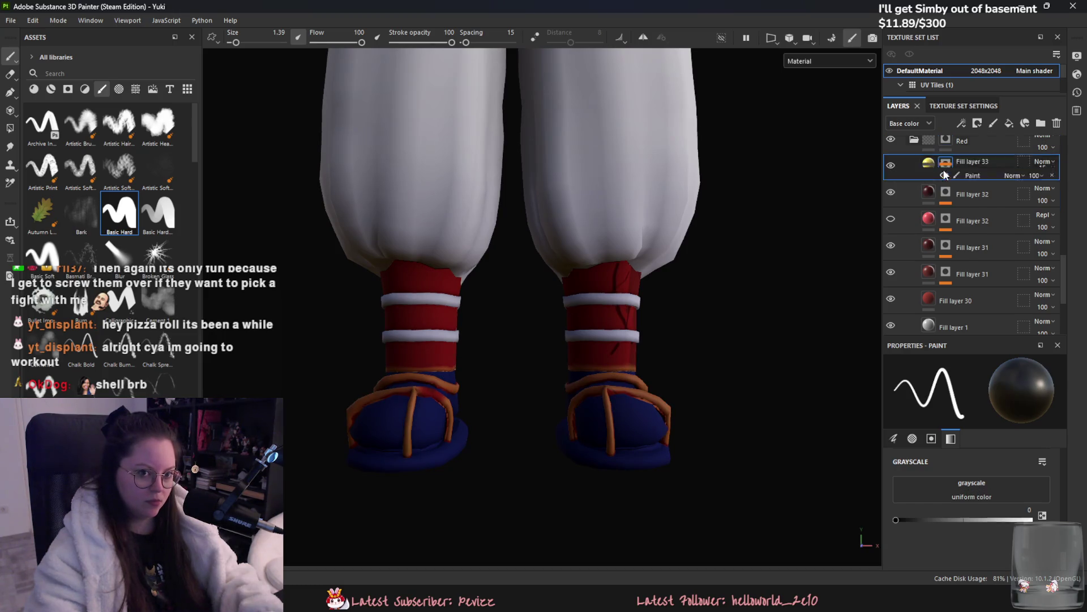
click(891, 165)
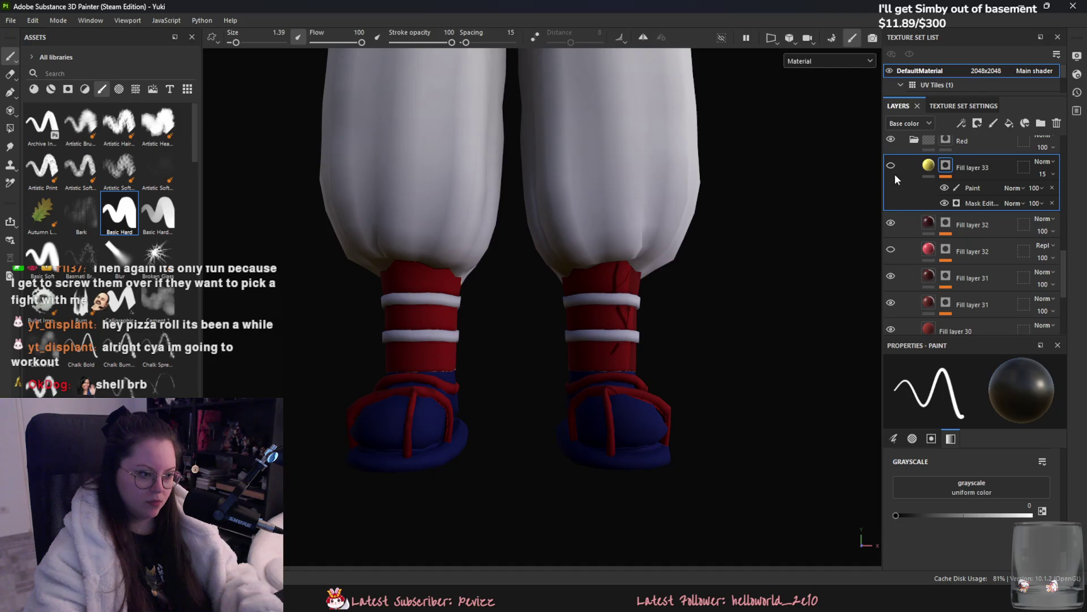
click(890, 250)
click(892, 274)
click(892, 274)
click(892, 274)
mouse_move(839, 286)
alt+mouse_down()
mouse_move(733, 315)
mouse_move(872, 273)
alt+mouse_up()
click(891, 303)
click(899, 301)
Step: Add a paint mask effect to Fill layer 31
scroll(977, 318, down, 2)
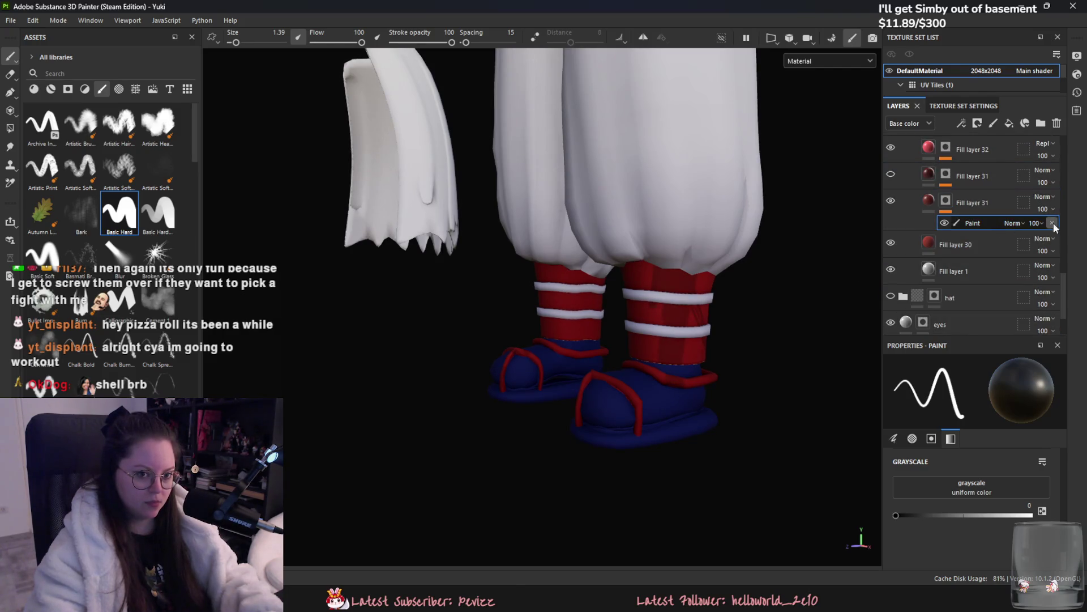
right_click(982, 207)
click(992, 432)
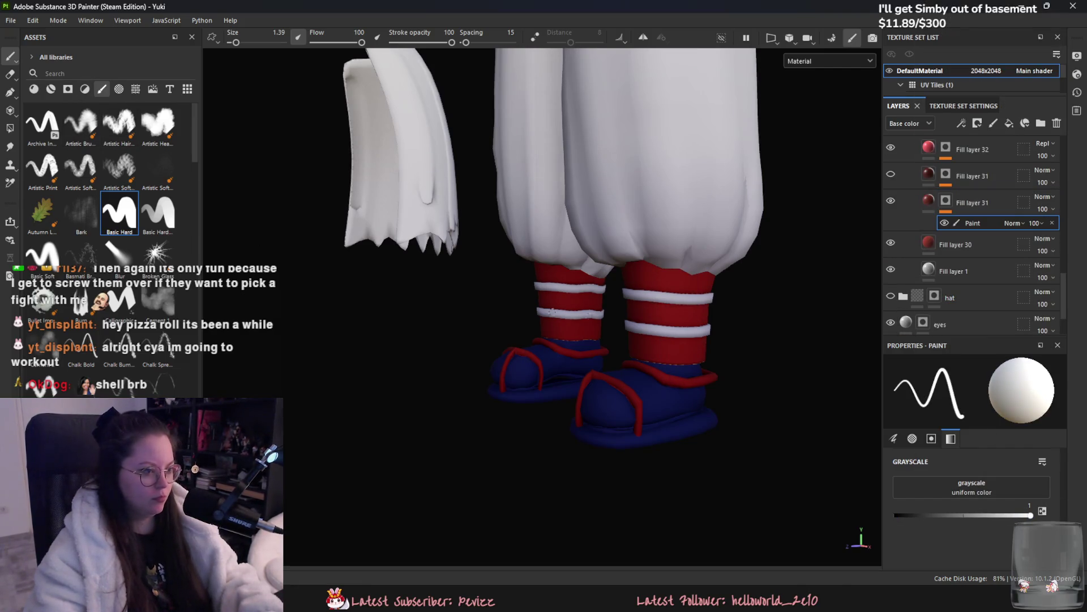
Step: Turn on painting symmetry with Mirror Y
click(643, 37)
click(661, 37)
click(722, 77)
middle_drag(580, 209, 579, 333)
scroll(579, 333, down, 5)
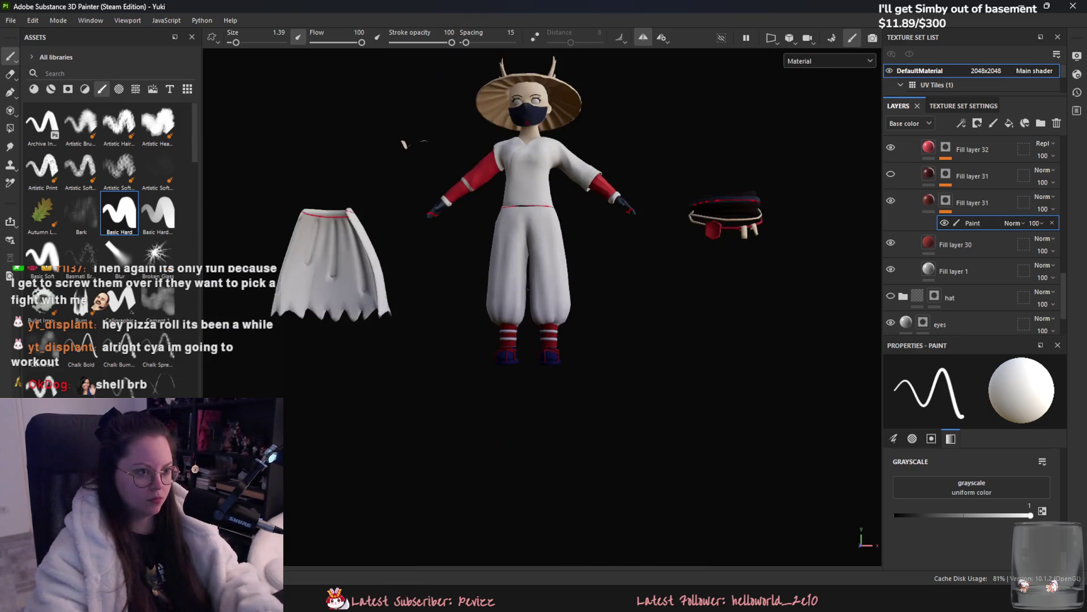
Step: Switch symmetry to Mirror X and paint a dark stroke down the right sock
click(662, 38)
click(667, 78)
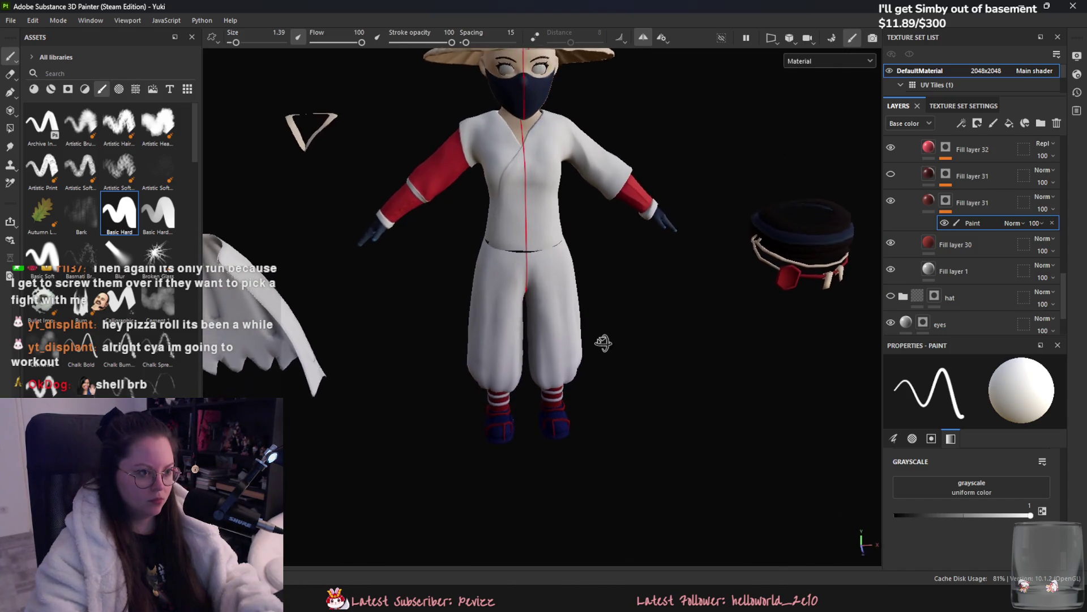
scroll(624, 192, up, 5)
scroll(624, 191, up, 6)
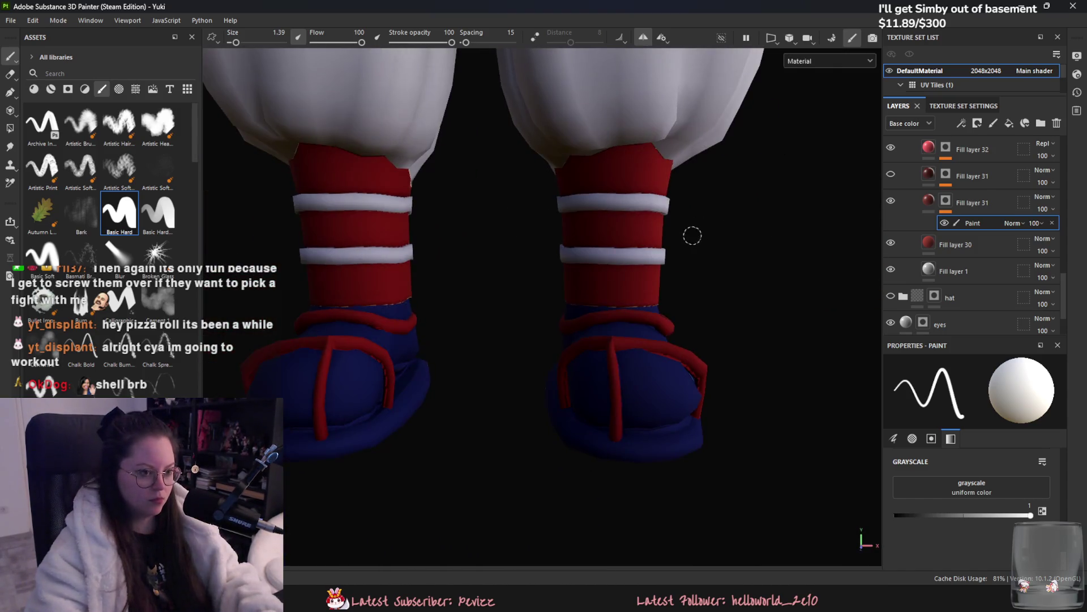
drag(590, 184, 599, 289)
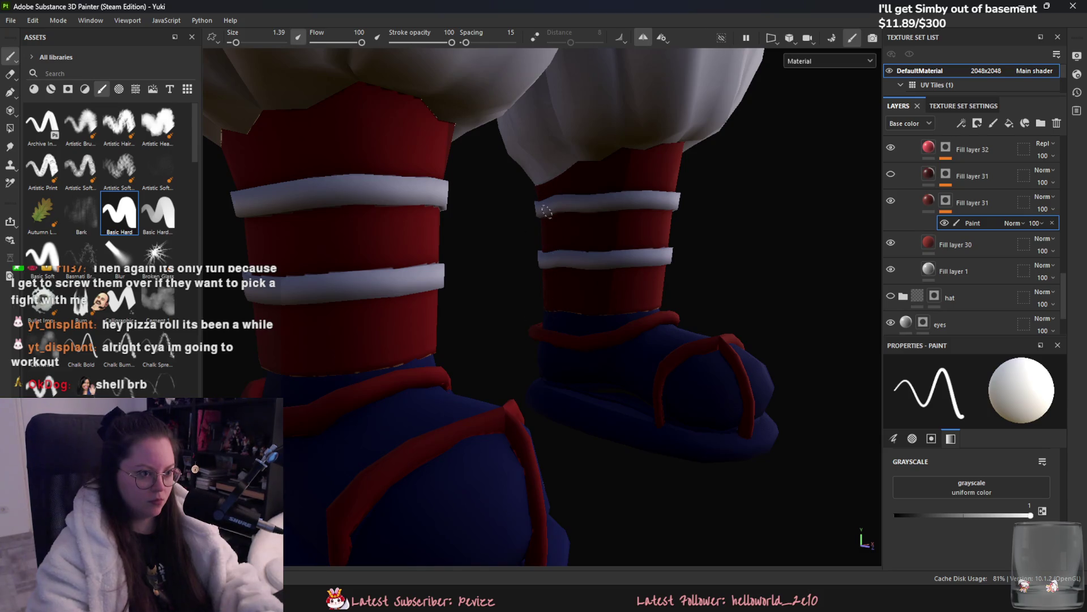
Step: Orbit toward the left sock, then select the cloak folder and switch to Polygon Fill
mouse_move(590, 267)
alt+mouse_down()
mouse_move(750, 286)
mouse_move(573, 307)
alt+mouse_up()
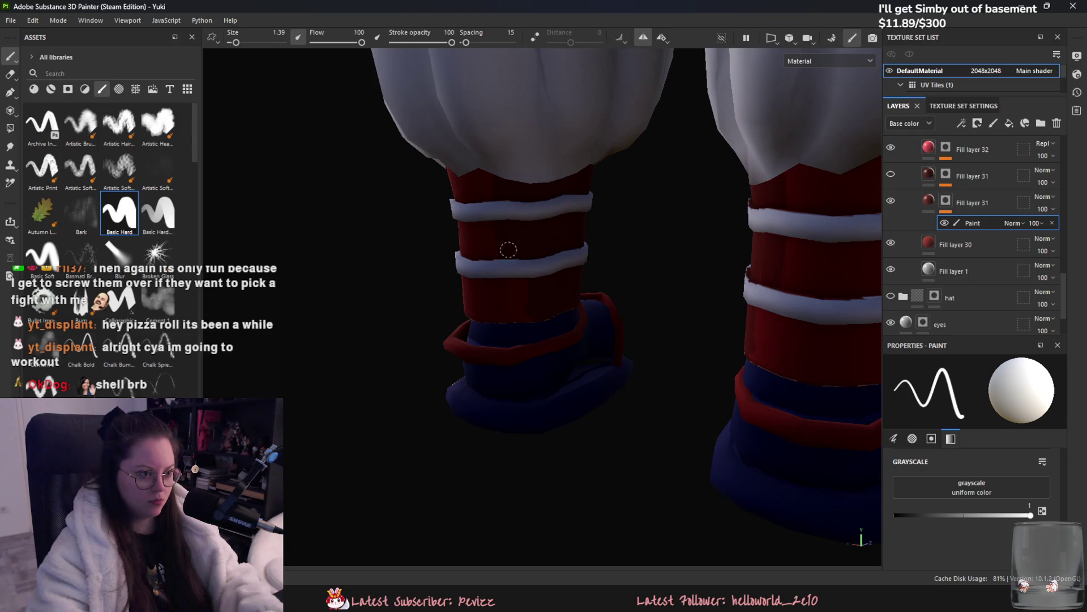
mouse_move(530, 316)
alt+mouse_down()
mouse_move(518, 296)
mouse_move(519, 362)
mouse_move(568, 355)
mouse_move(646, 410)
mouse_move(595, 340)
mouse_move(736, 271)
alt+mouse_up()
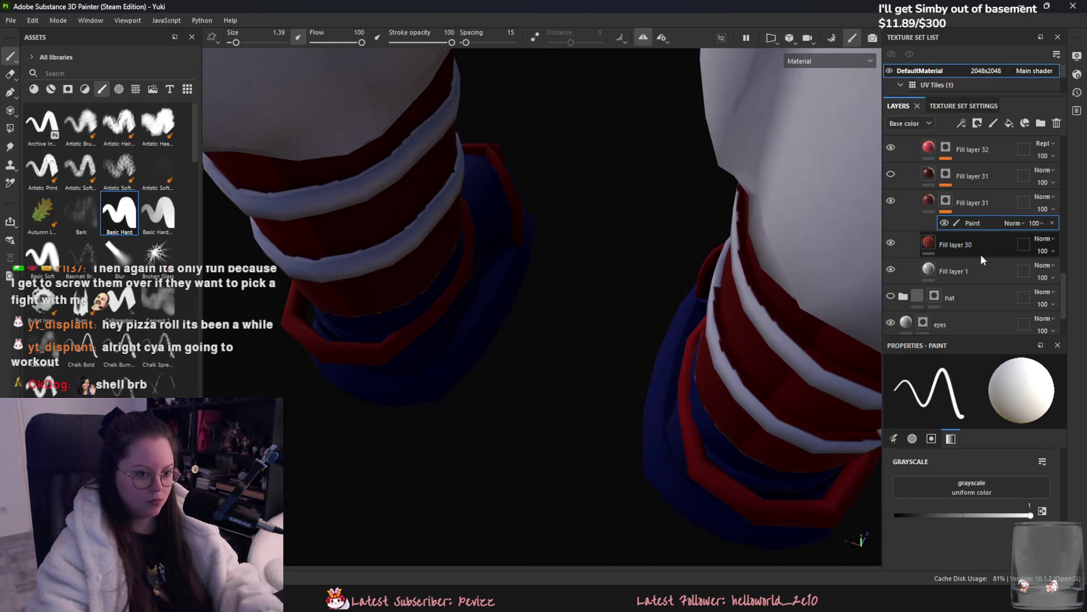
scroll(982, 258, up, 5)
click(984, 233)
key(4)
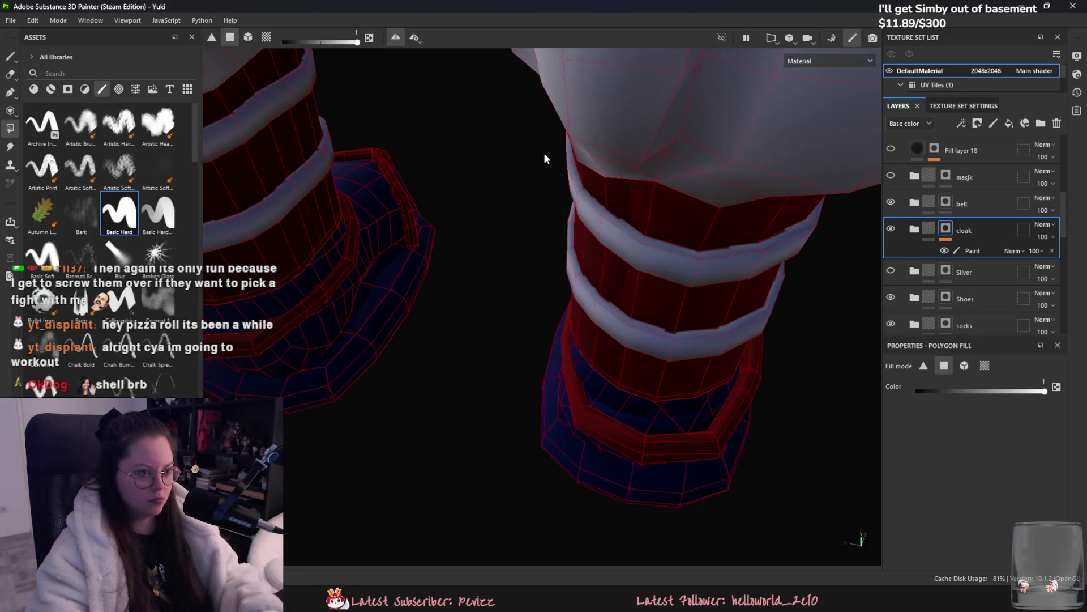
Step: Select the Paint sub-layer under the cloak folder
click(986, 271)
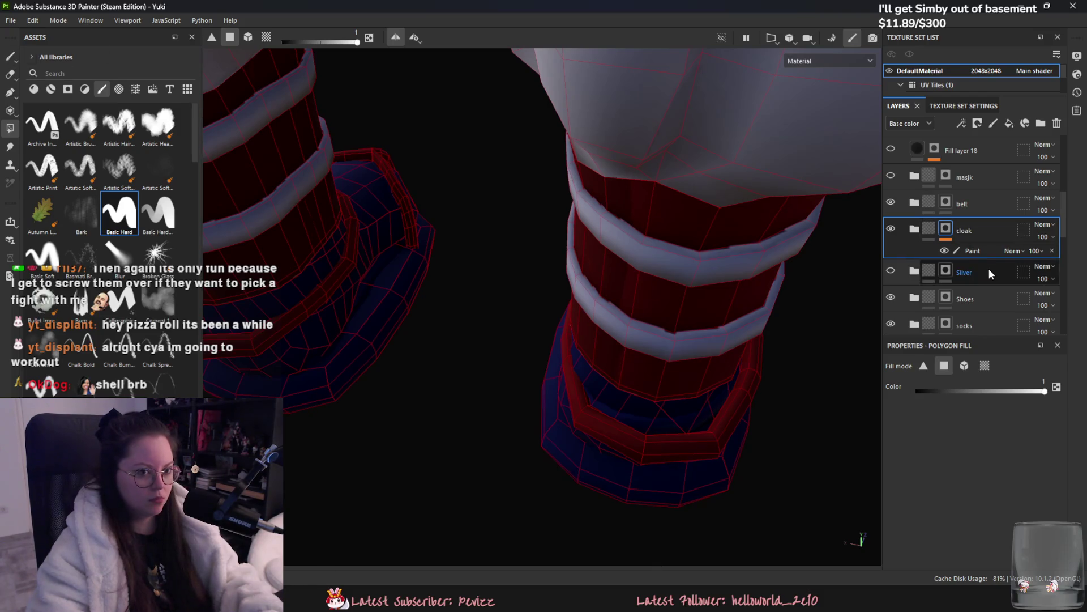
mouse_move(834, 269)
alt+mouse_down()
mouse_move(689, 263)
mouse_move(594, 225)
mouse_move(650, 262)
mouse_move(685, 315)
mouse_move(689, 301)
mouse_move(861, 279)
alt+mouse_up()
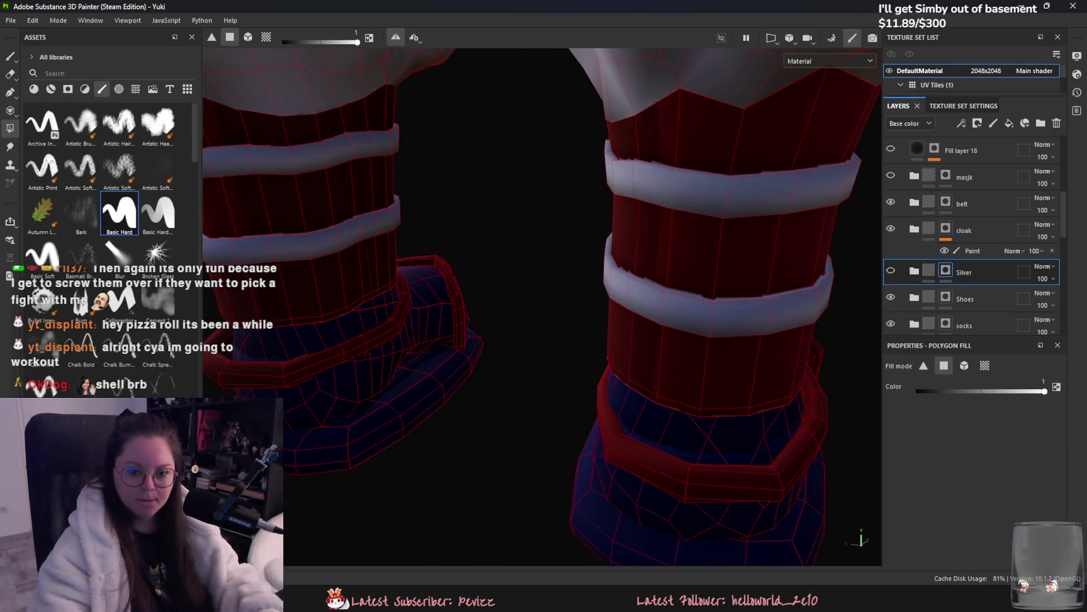
click(970, 252)
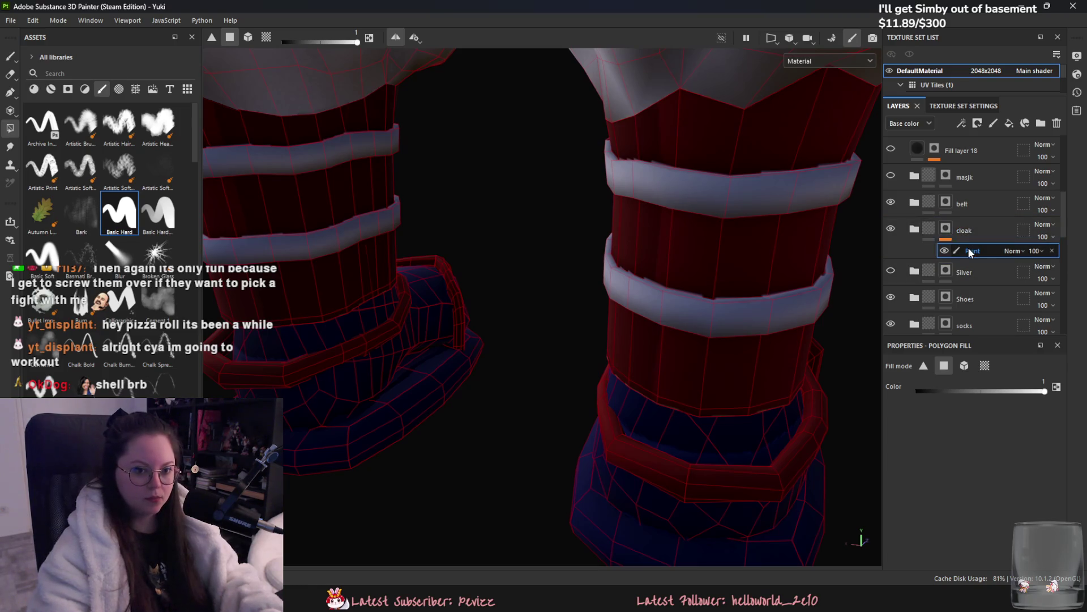
Step: Switch back to the Paint brush and frame a low front view of the red socks
key(1)
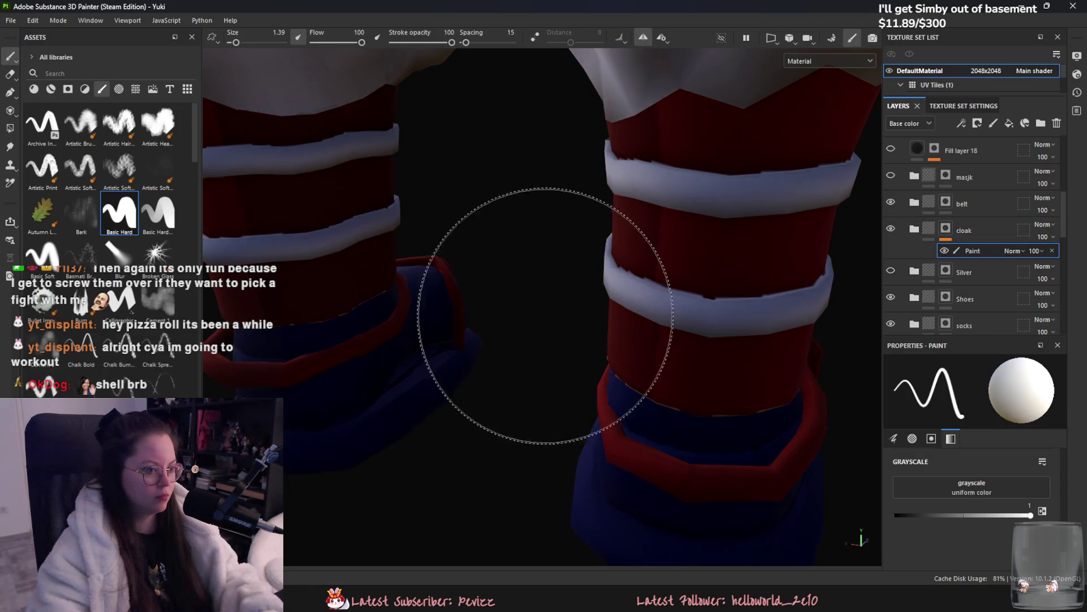
alt+drag(744, 403, 748, 281)
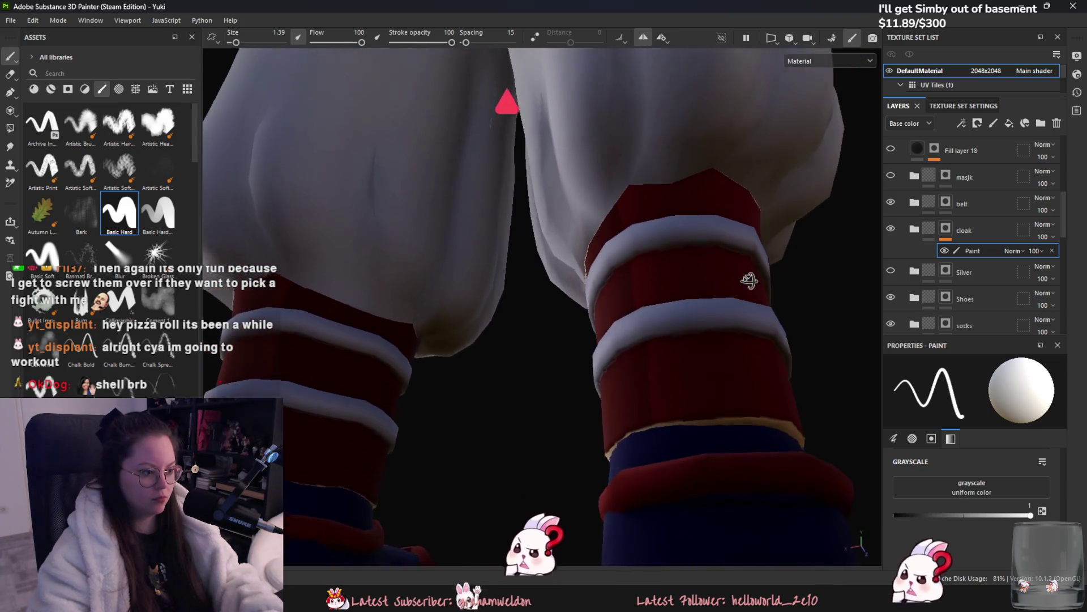
scroll(748, 281, up, 3)
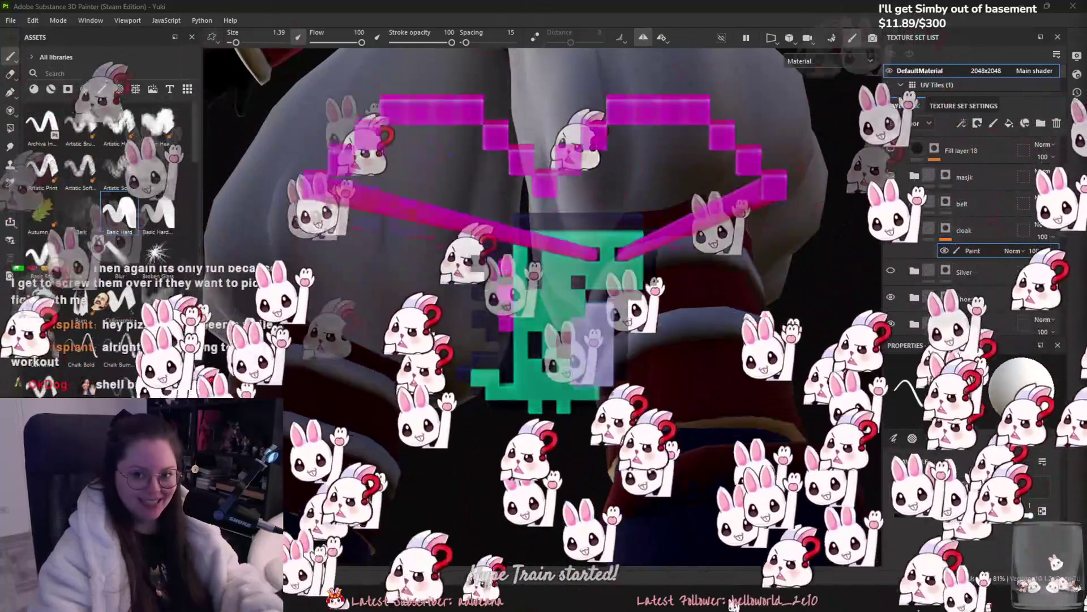
alt+drag(543, 340, 543, 226)
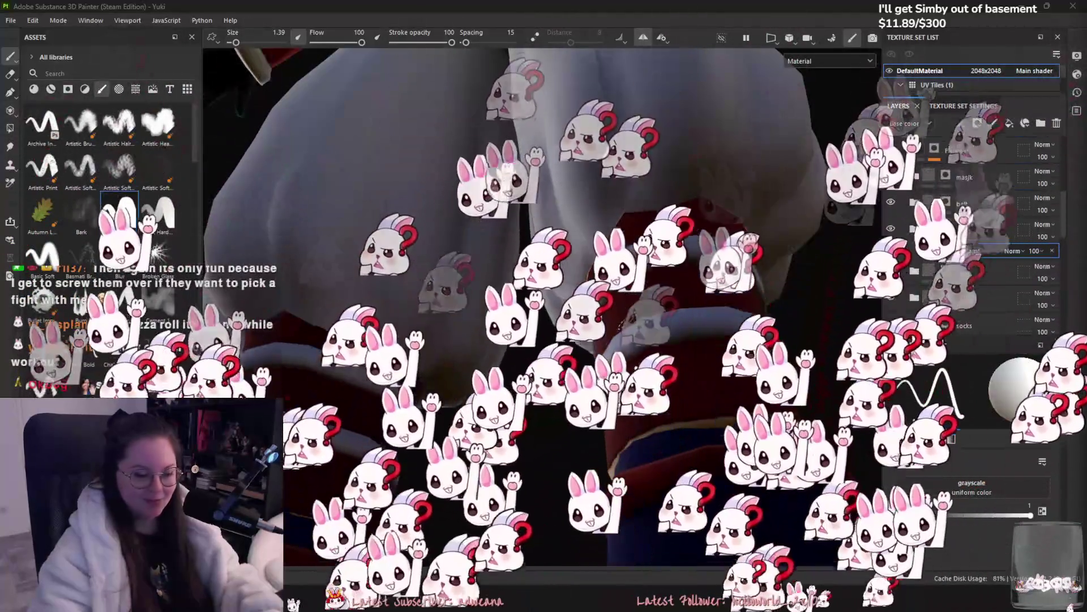
mouse_move(623, 368)
alt+mouse_down()
mouse_move(627, 459)
mouse_move(649, 370)
mouse_move(891, 321)
alt+mouse_up()
mouse_move(828, 376)
alt+mouse_down()
mouse_move(731, 352)
mouse_move(730, 301)
alt+mouse_up()
scroll(944, 308, down, 4)
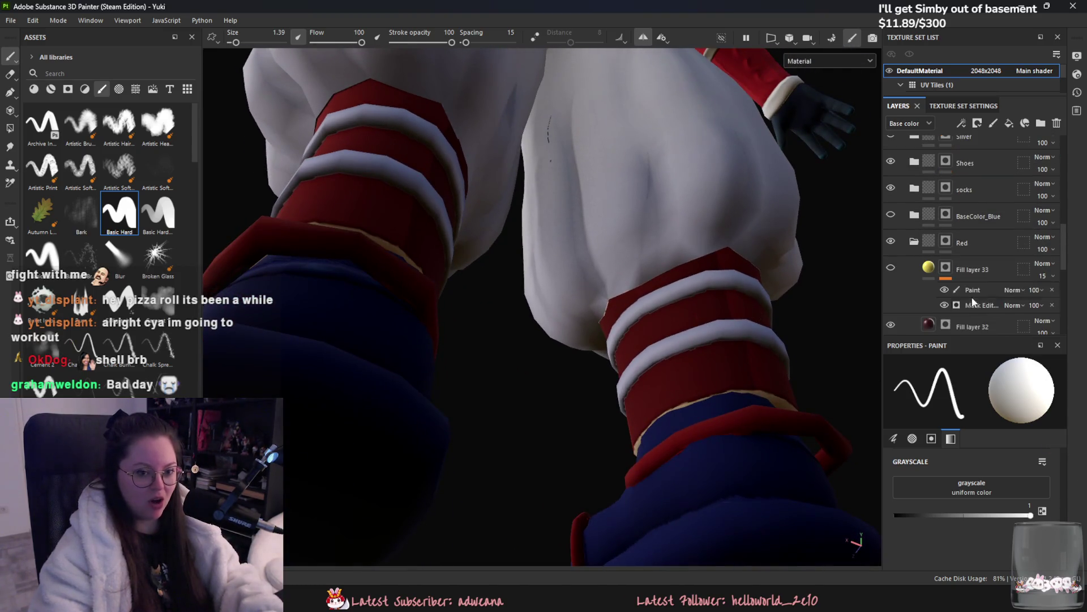
Step: Select the Red folder's mask, try Polygon Fill in UV-chunk mode, then return to Paint
click(947, 243)
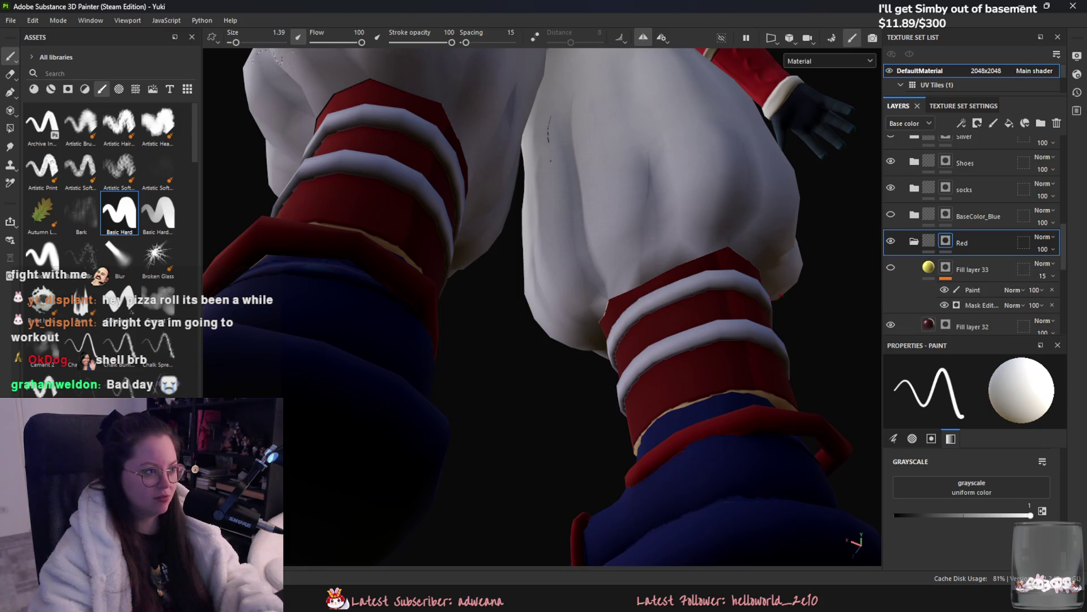
click(10, 128)
click(271, 38)
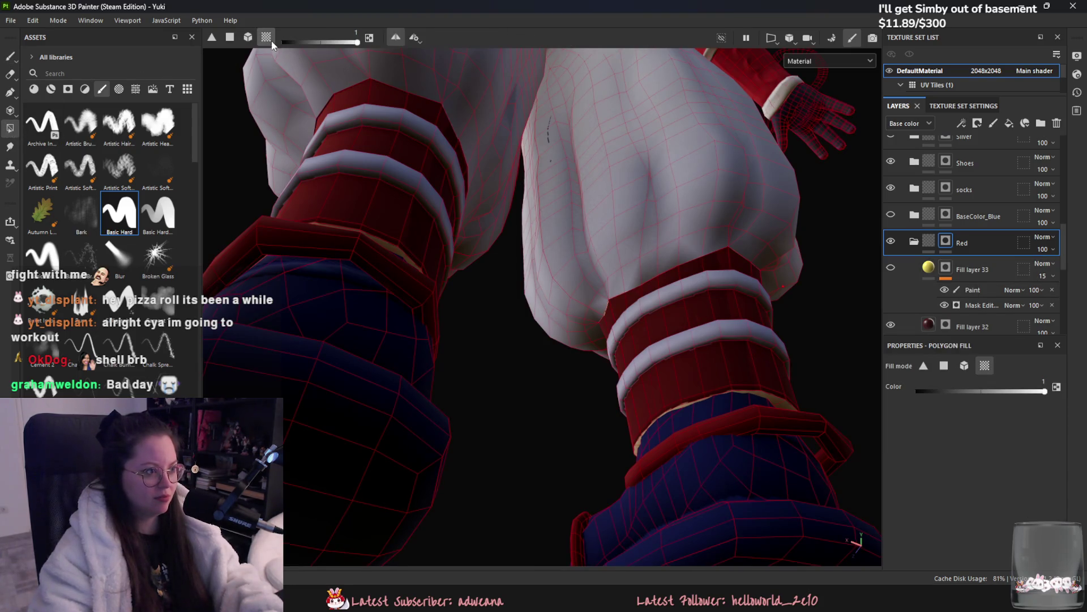
scroll(396, 258, down, 3)
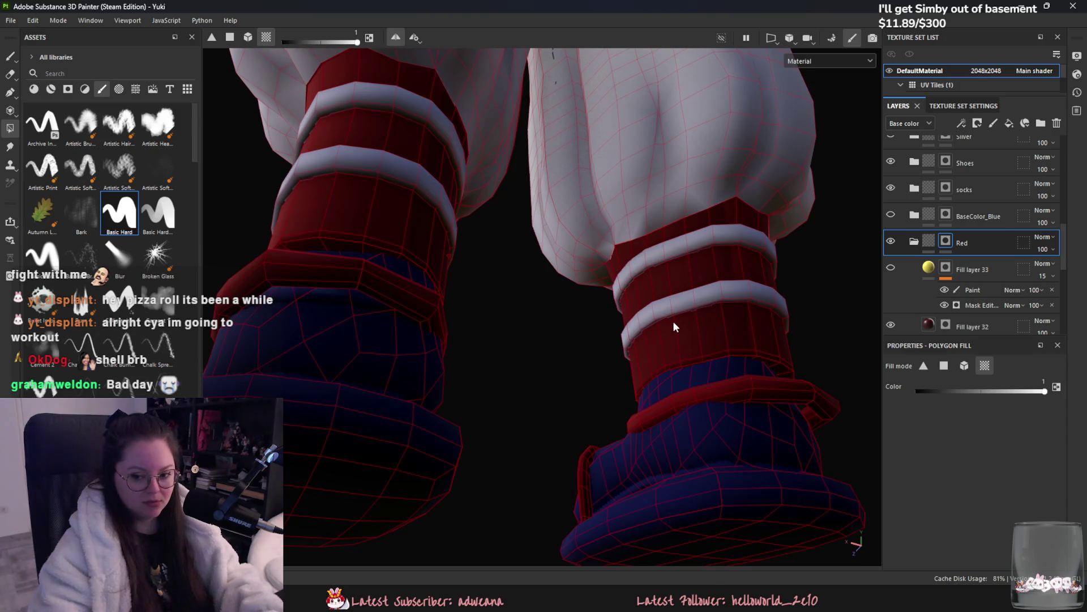
click(10, 56)
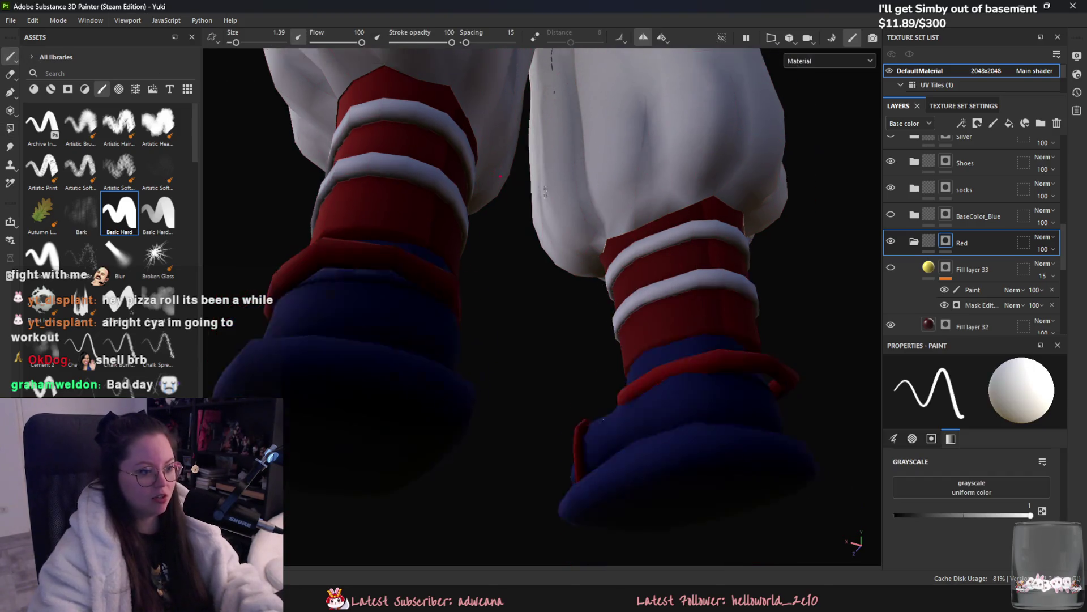
Step: Hide the upper Fill layer 31 and select the lower Fill layer 31's paint layer
scroll(578, 271, down, 3)
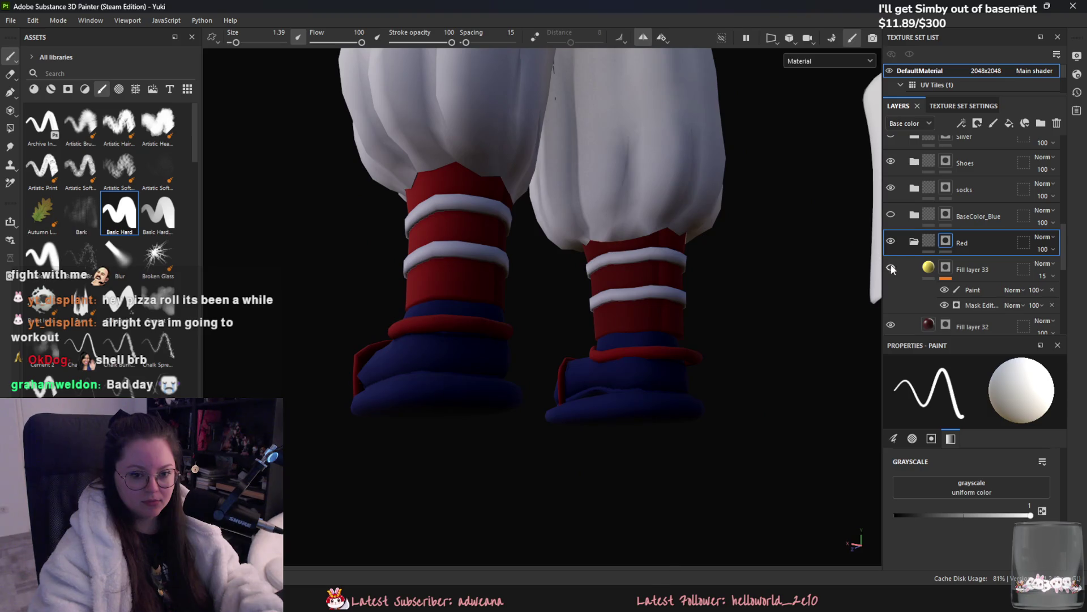
scroll(713, 334, up, 4)
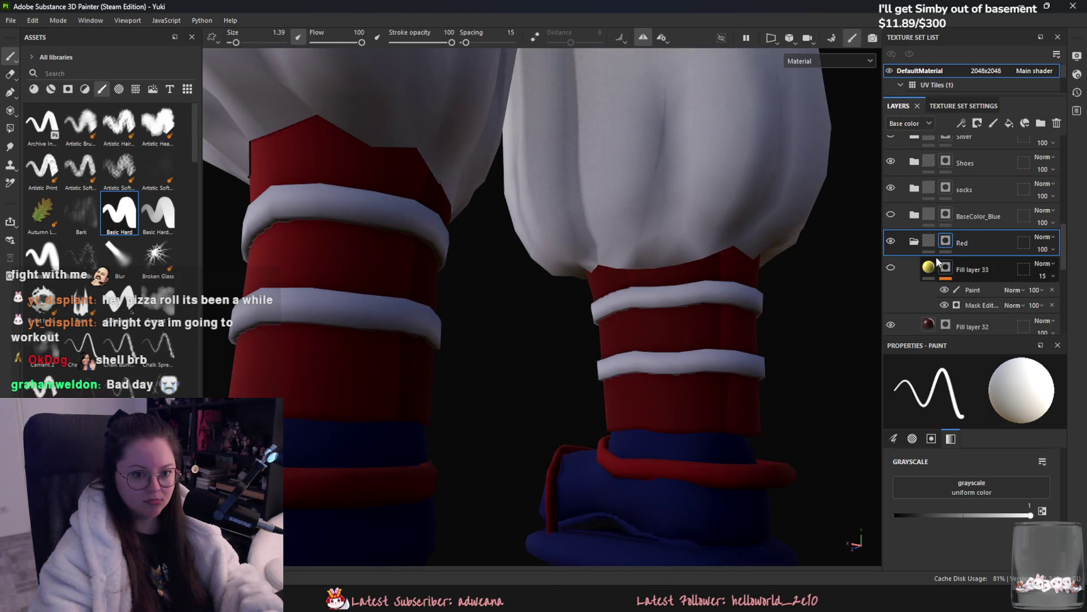
scroll(959, 295, down, 2)
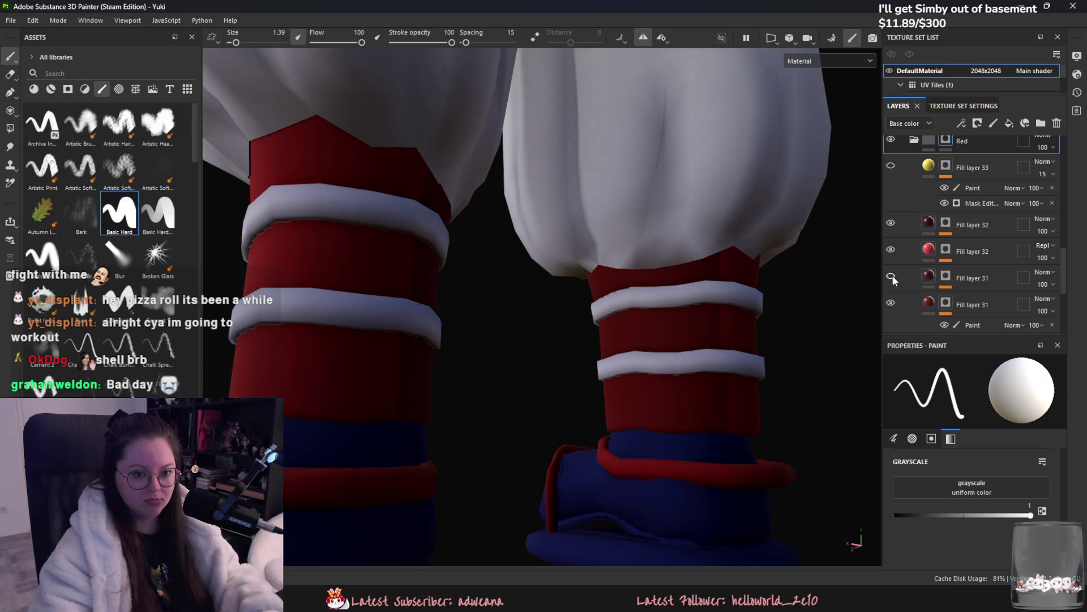
click(891, 277)
click(970, 324)
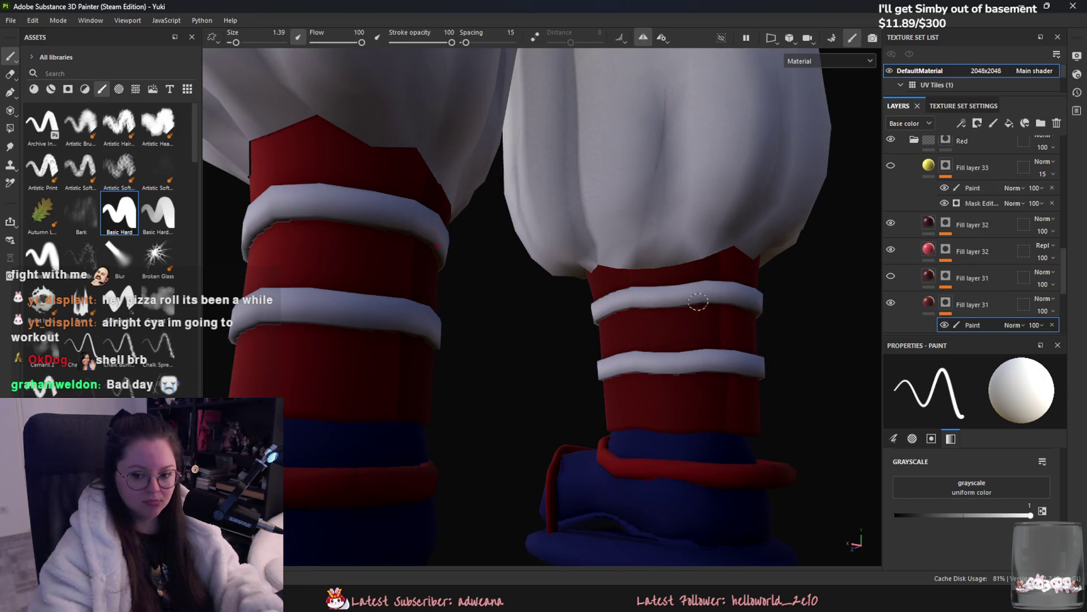
scroll(623, 268, up, 2)
mouse_move(688, 343)
alt+mouse_down()
mouse_move(587, 230)
mouse_move(549, 226)
mouse_move(654, 359)
alt+mouse_up()
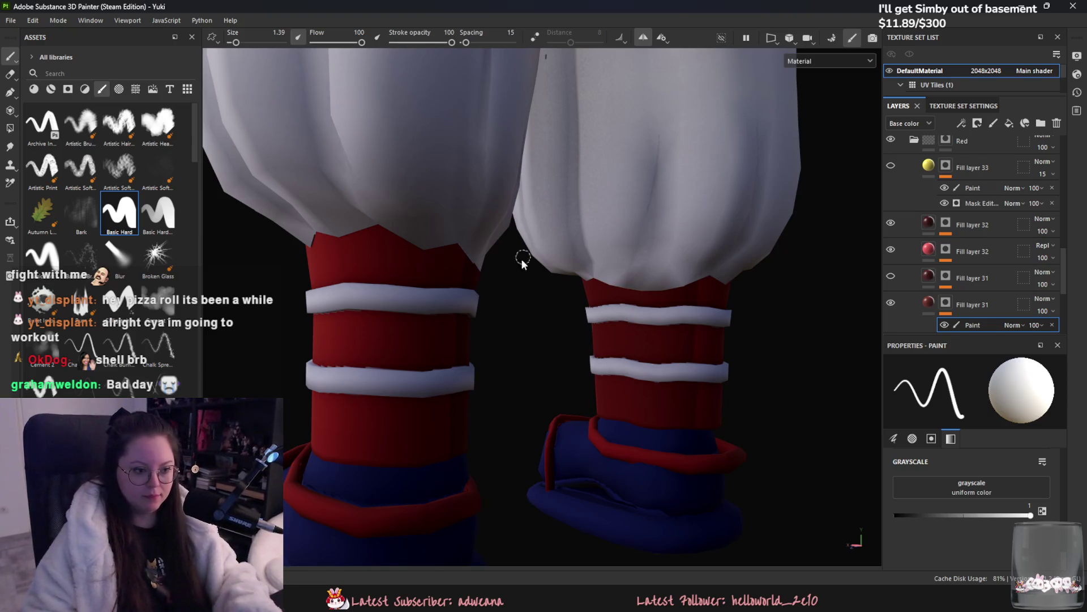
scroll(687, 359, down, 3)
scroll(644, 352, up, 2)
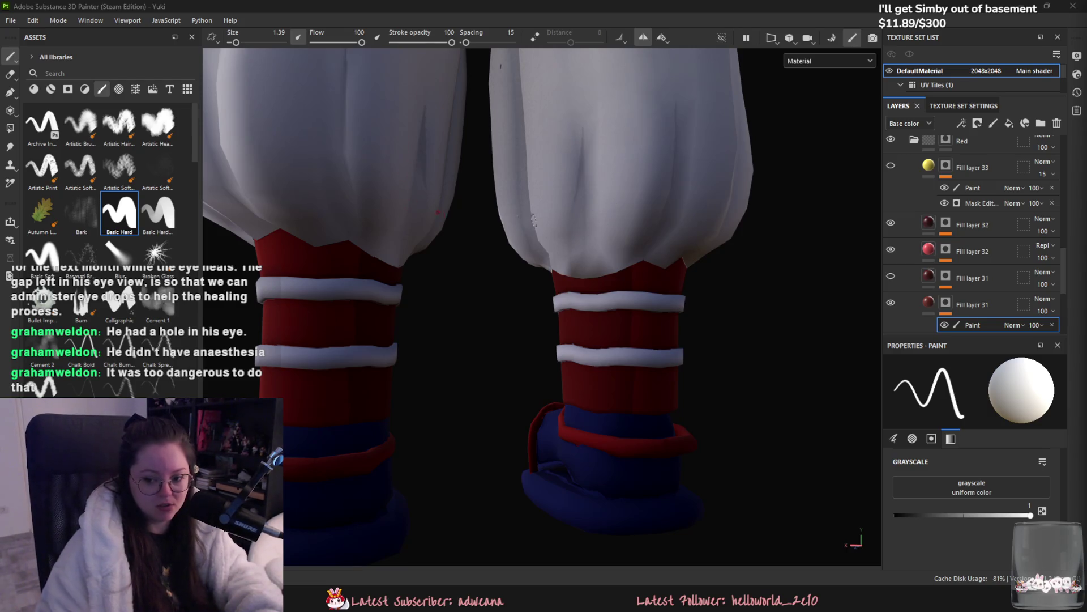
Step: Paint a Basic Hard stroke along the left sock's top edge, orbiting around the legs
alt+drag(662, 324, 633, 327)
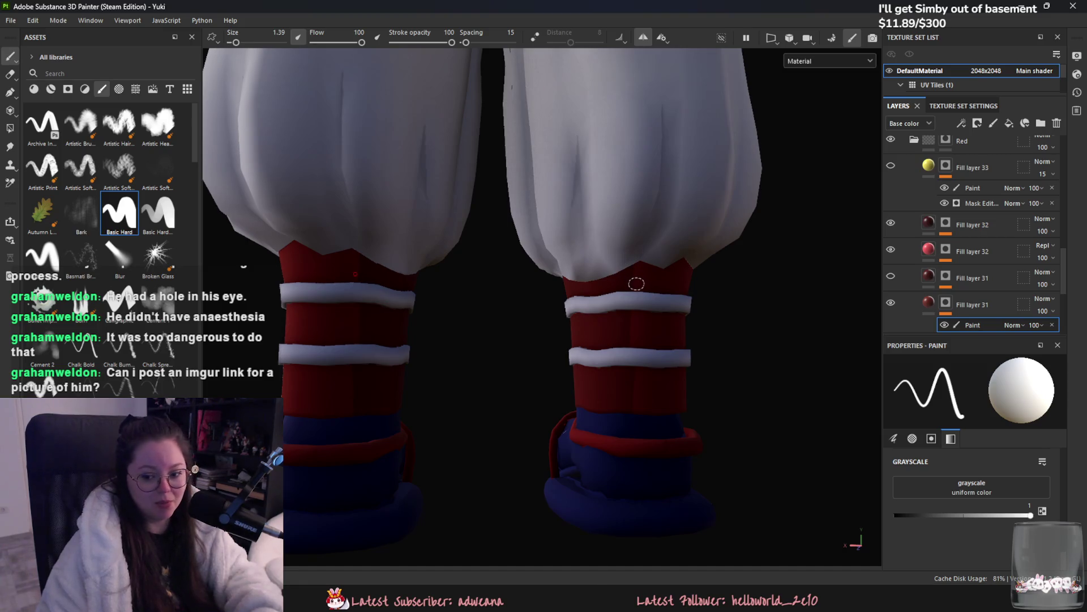
mouse_move(636, 272)
alt+mouse_down()
mouse_move(629, 303)
mouse_move(643, 303)
alt+mouse_up()
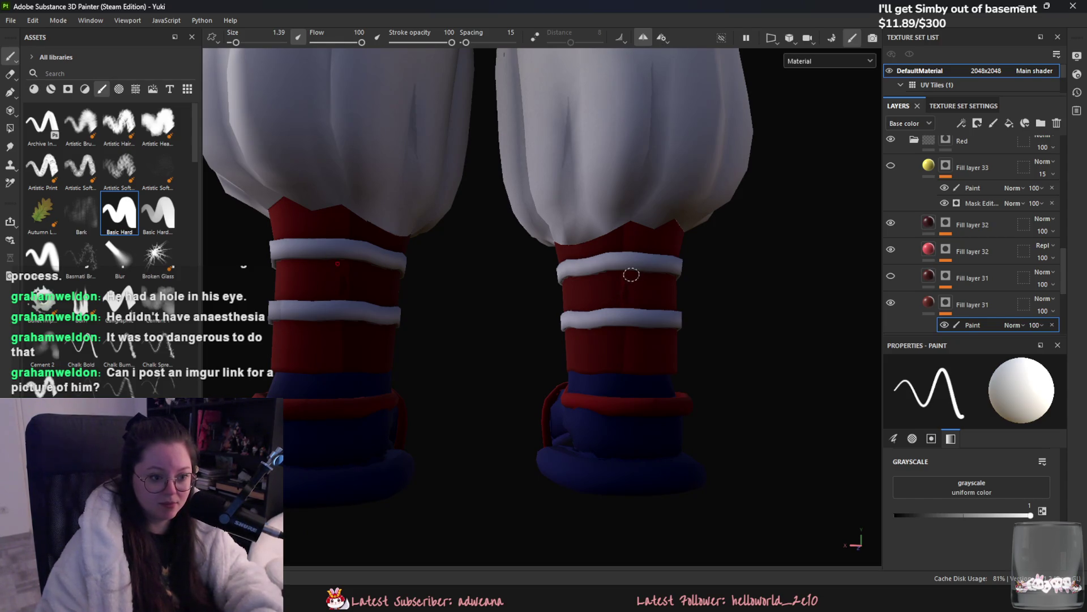
mouse_move(635, 357)
alt+mouse_down()
mouse_move(604, 346)
mouse_move(640, 352)
mouse_move(652, 371)
mouse_move(510, 299)
alt+mouse_up()
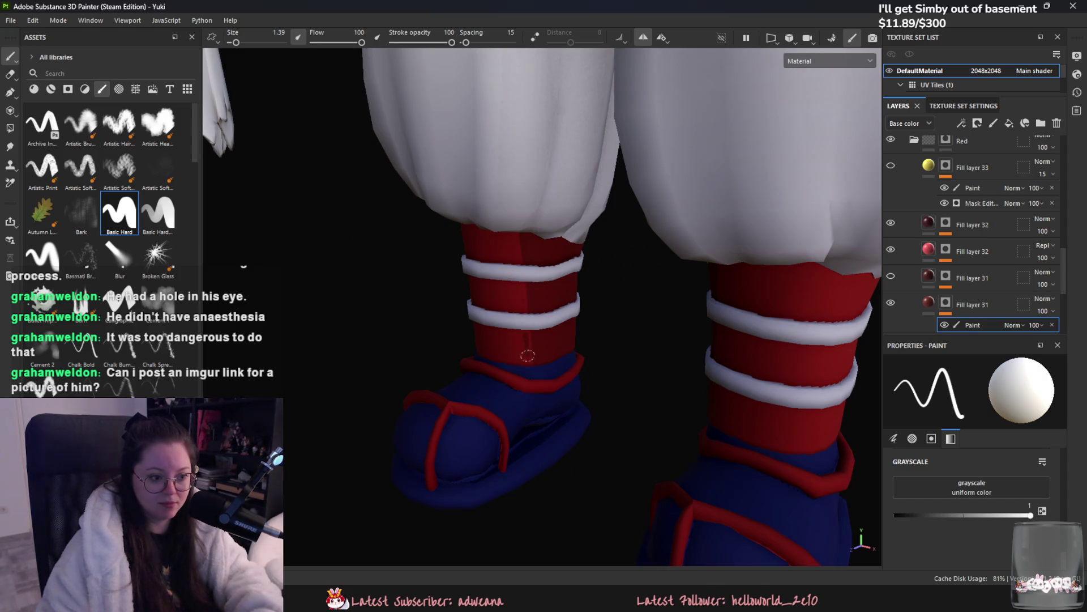
alt+drag(527, 368, 534, 295)
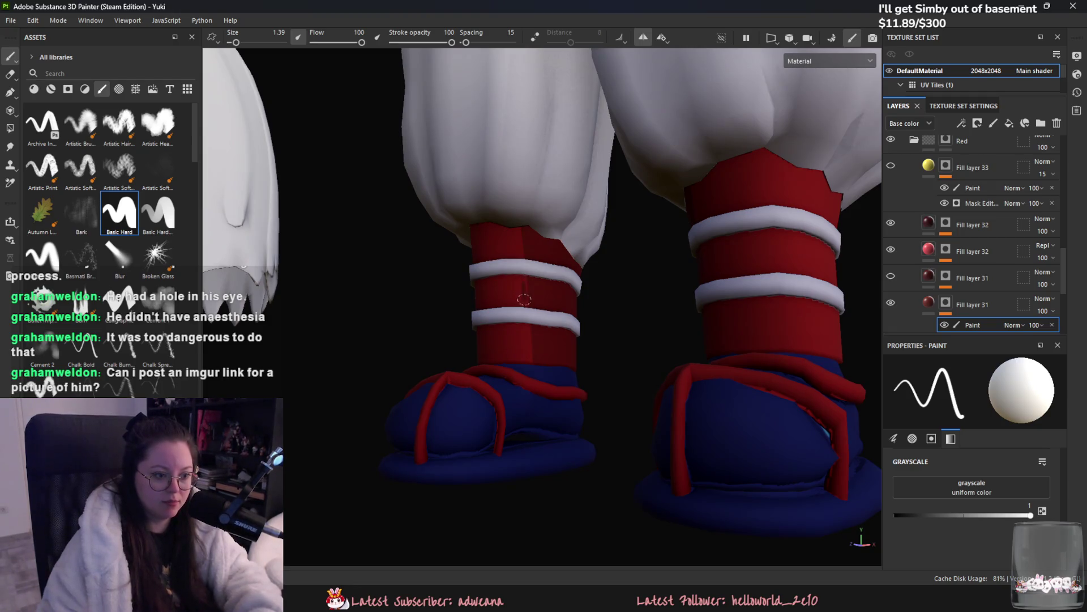
alt+drag(522, 330, 536, 378)
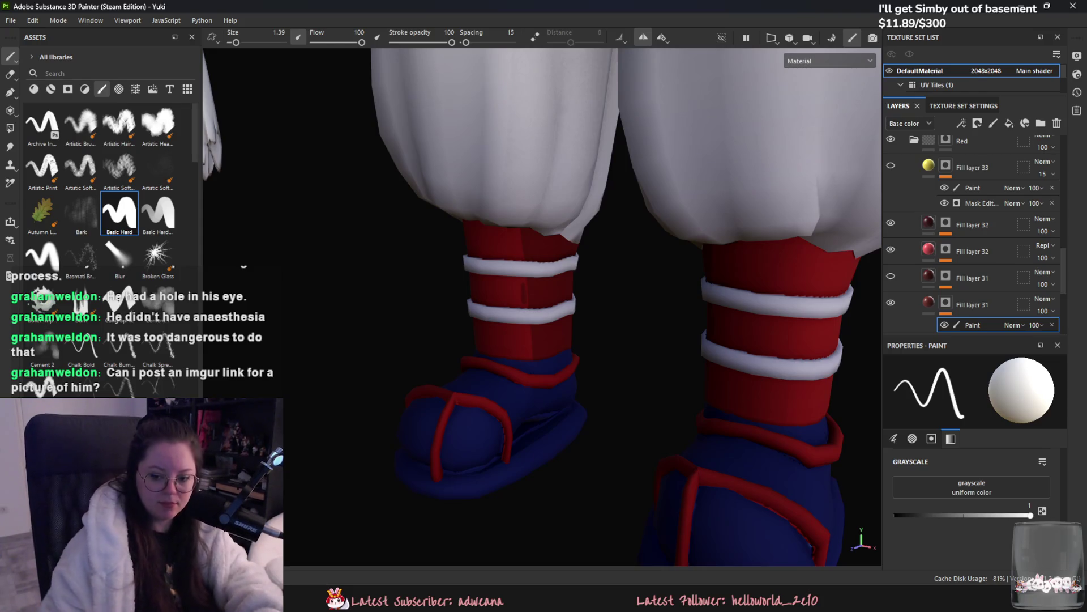
mouse_move(554, 325)
alt+mouse_down()
mouse_move(650, 323)
mouse_move(655, 308)
mouse_move(509, 315)
mouse_move(444, 340)
mouse_move(463, 349)
mouse_move(446, 347)
alt+mouse_up()
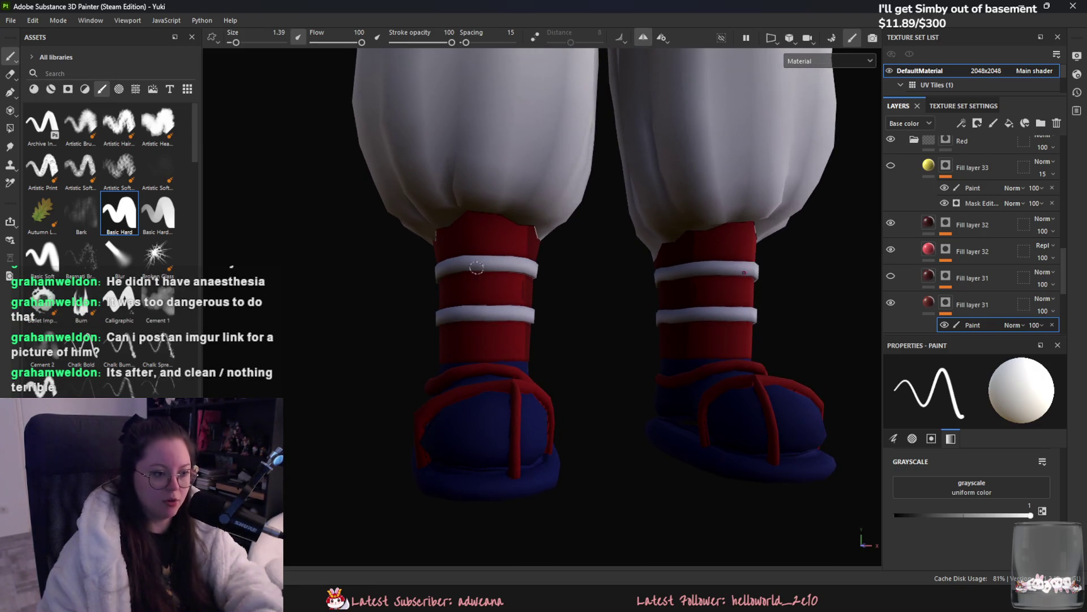
drag(457, 221, 506, 228)
alt+drag(540, 311, 479, 342)
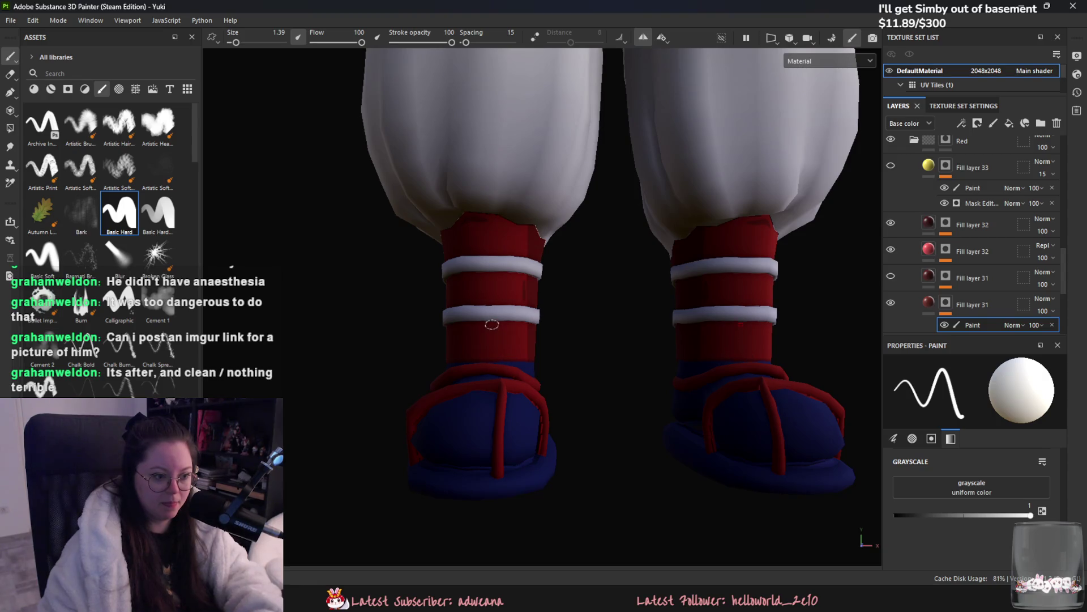
mouse_move(521, 327)
alt+mouse_down()
mouse_move(493, 359)
mouse_move(561, 265)
alt+mouse_up()
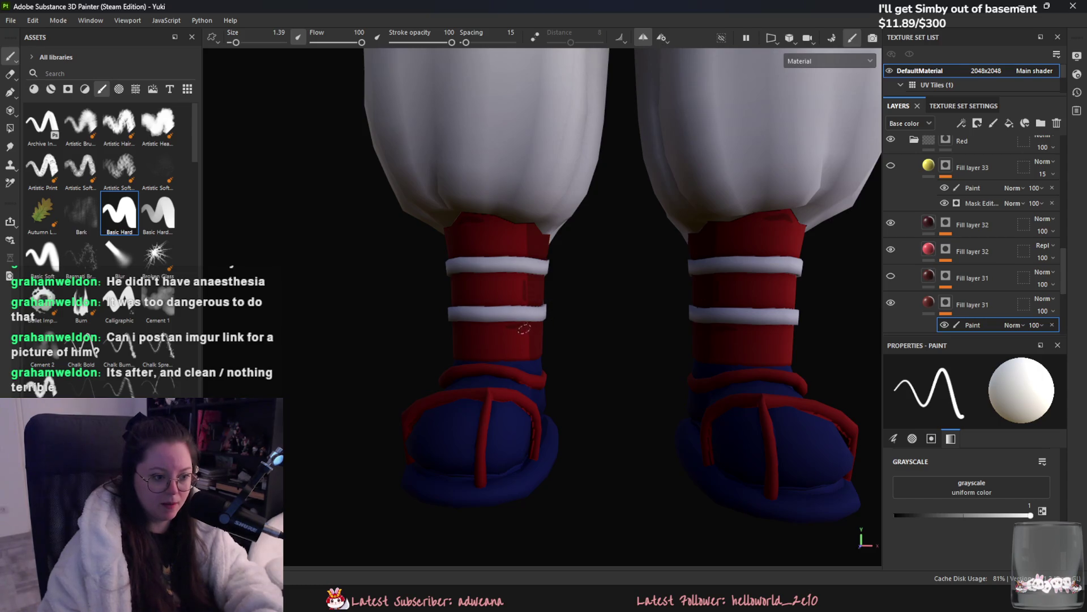
mouse_move(526, 336)
alt+mouse_down()
mouse_move(505, 368)
mouse_move(546, 317)
mouse_move(575, 322)
alt+mouse_up()
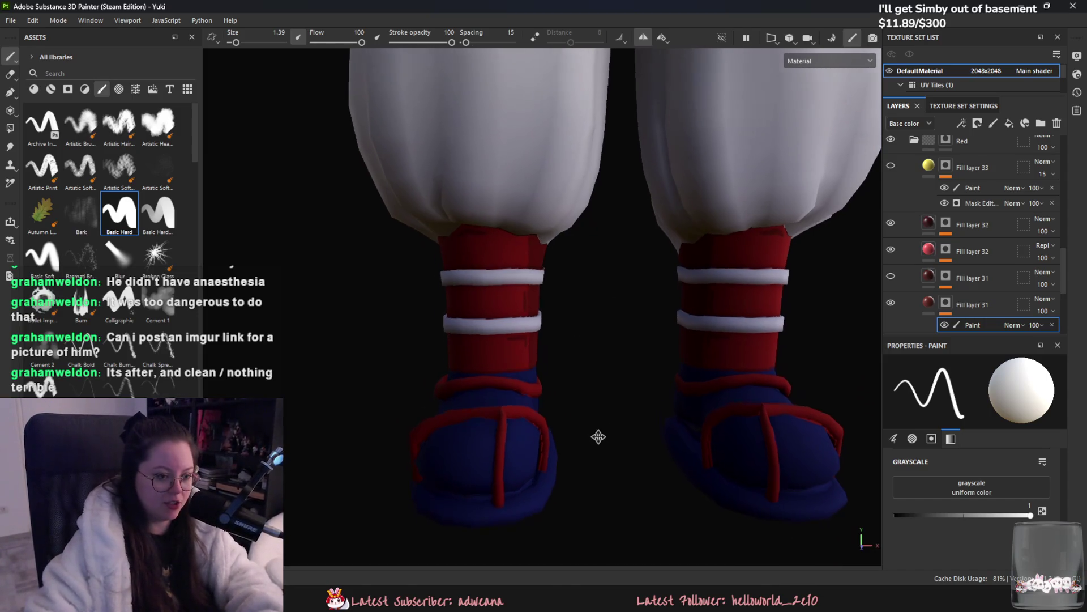
Step: Orbit the view to a lower, more frontal look at the feet
alt+drag(597, 437, 628, 470)
mouse_move(514, 378)
alt+mouse_down()
mouse_move(468, 406)
mouse_move(427, 401)
mouse_move(509, 396)
alt+mouse_up()
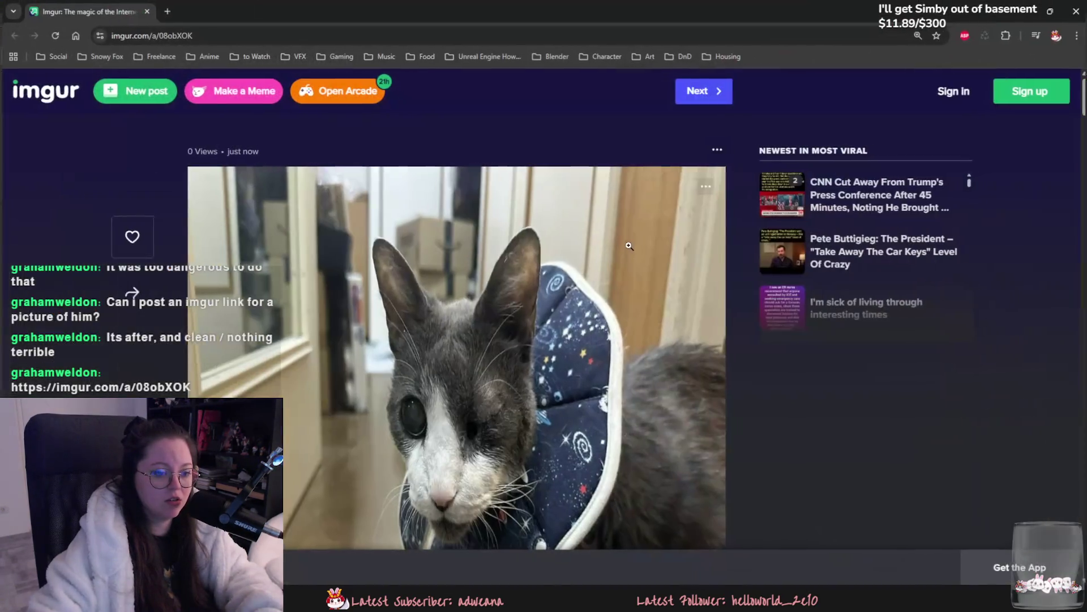
Step: Zoom the Imgur cat photo in and out, then return to Substance 3D Painter
scroll(420, 147, down, 3)
ctrl+scroll(458, 186, up, 3)
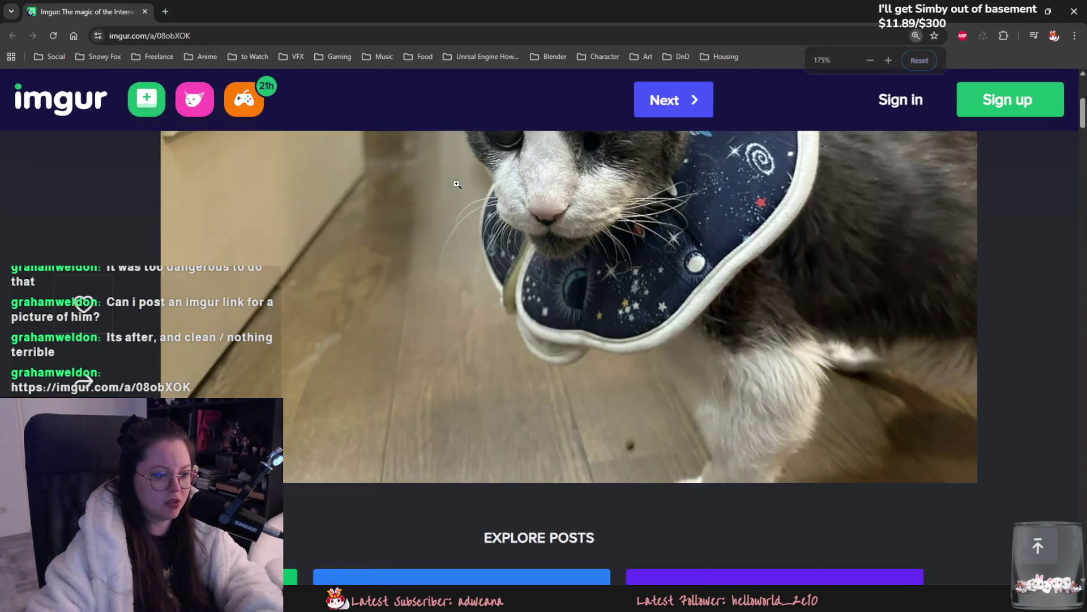
ctrl+scroll(473, 194, down, 3)
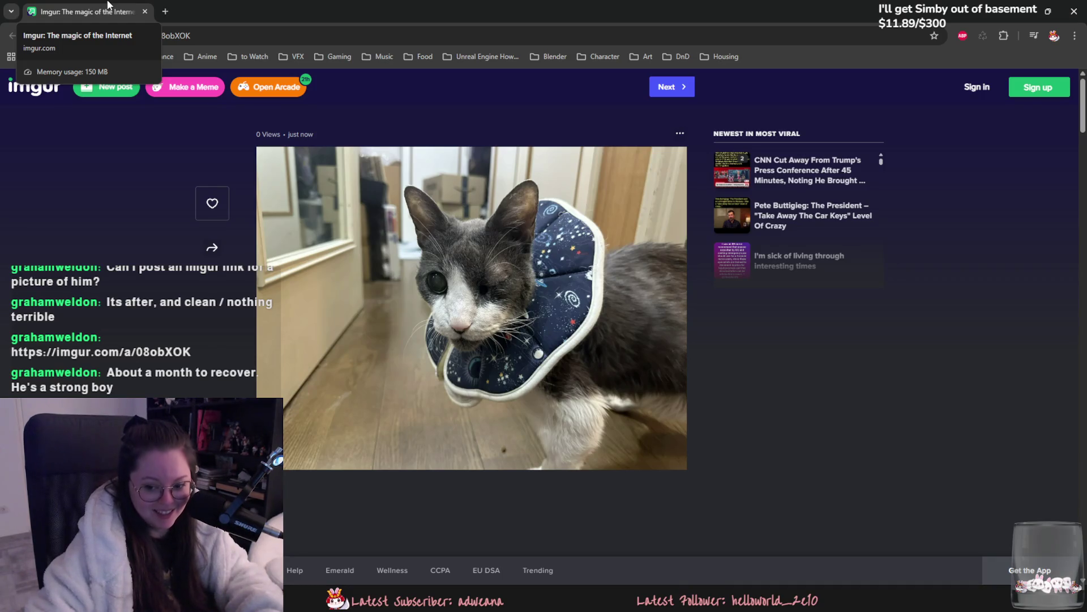
key(alt+Tab)
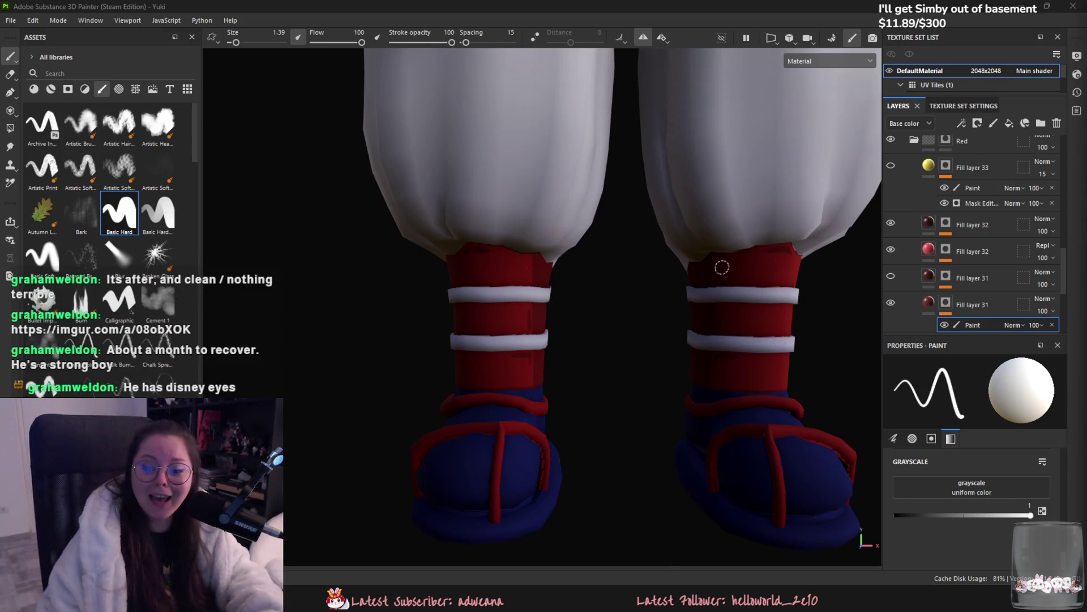
alt+drag(716, 327, 660, 326)
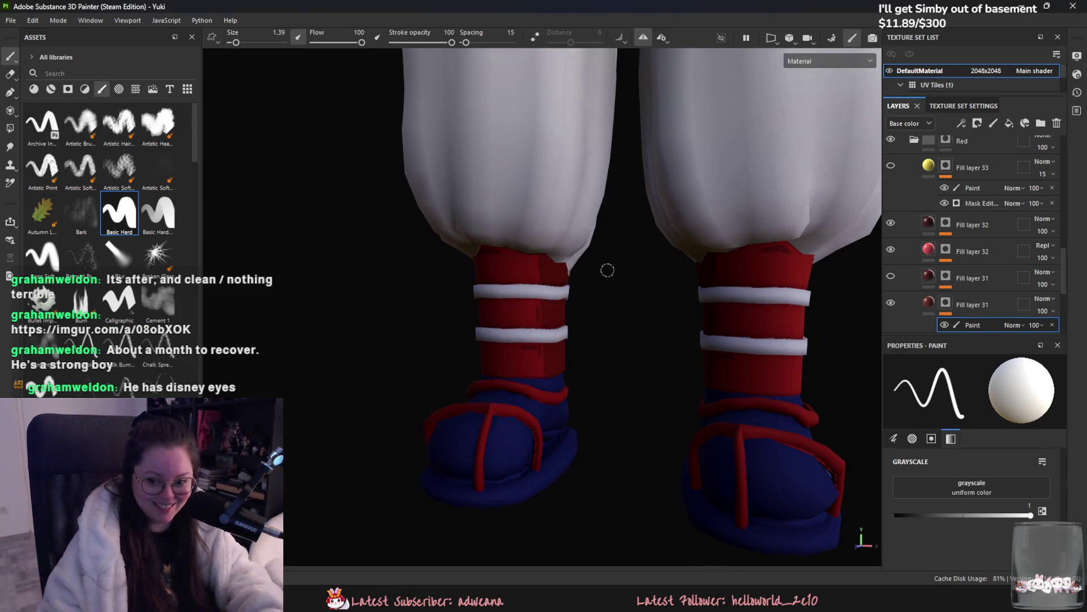
scroll(639, 313, up, 3)
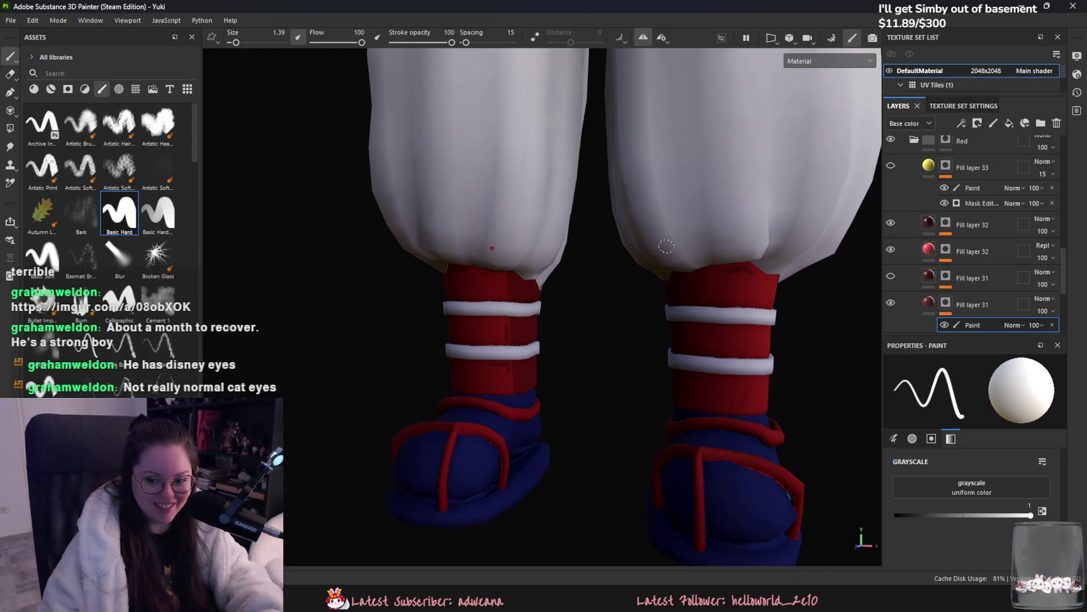
scroll(623, 319, up, 3)
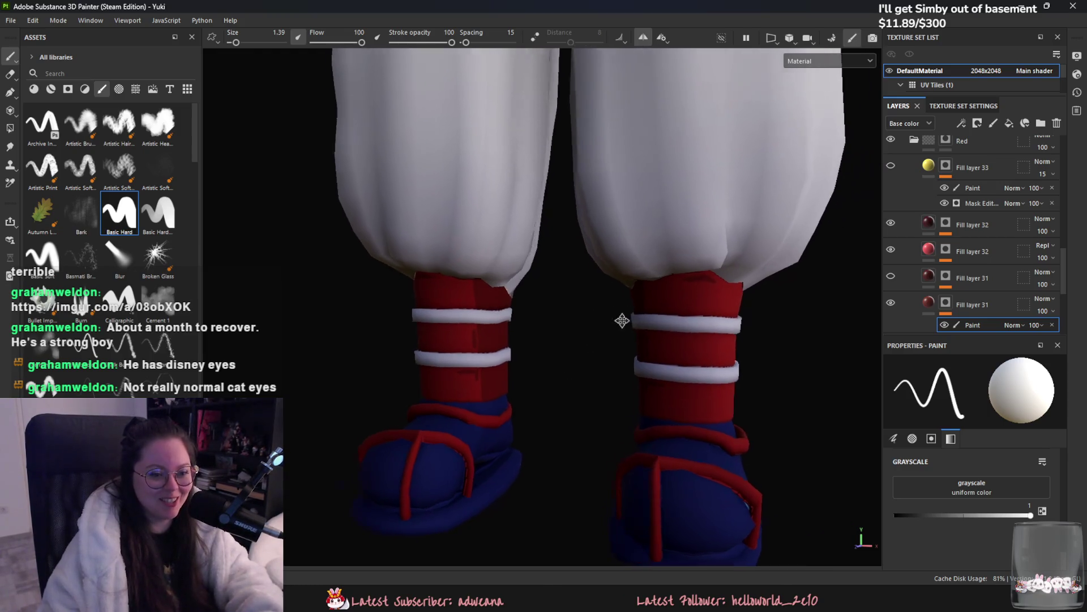
scroll(799, 272, down, 2)
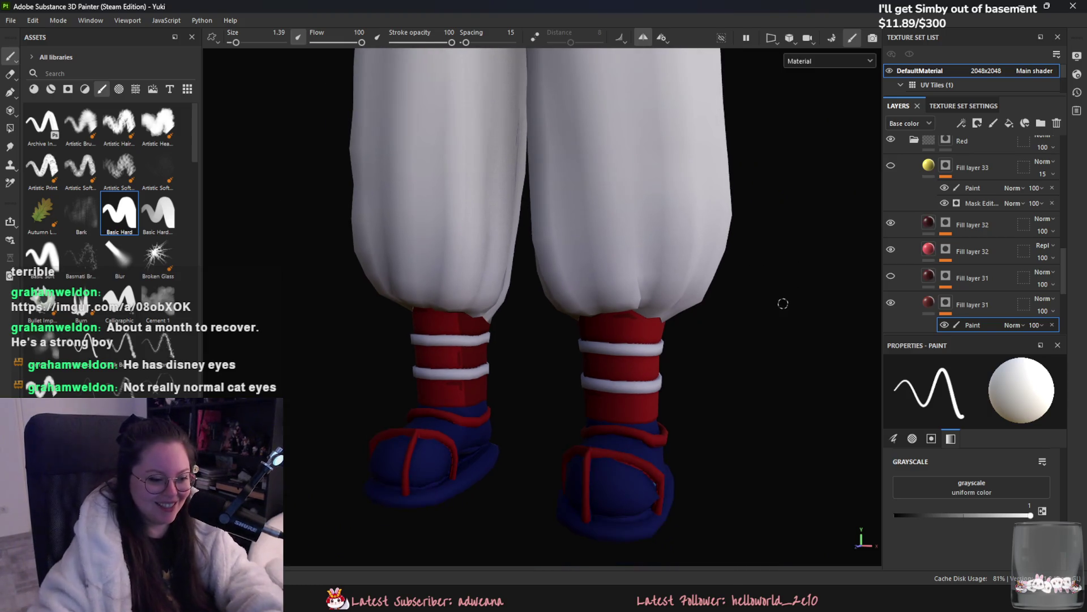
scroll(672, 452, up, 3)
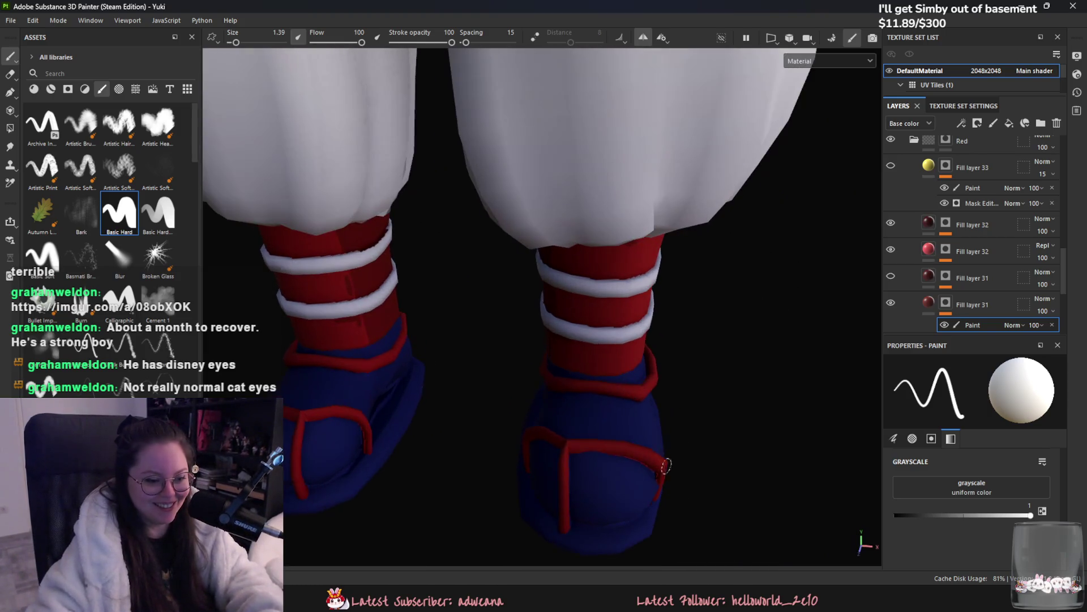
scroll(672, 522, up, 2)
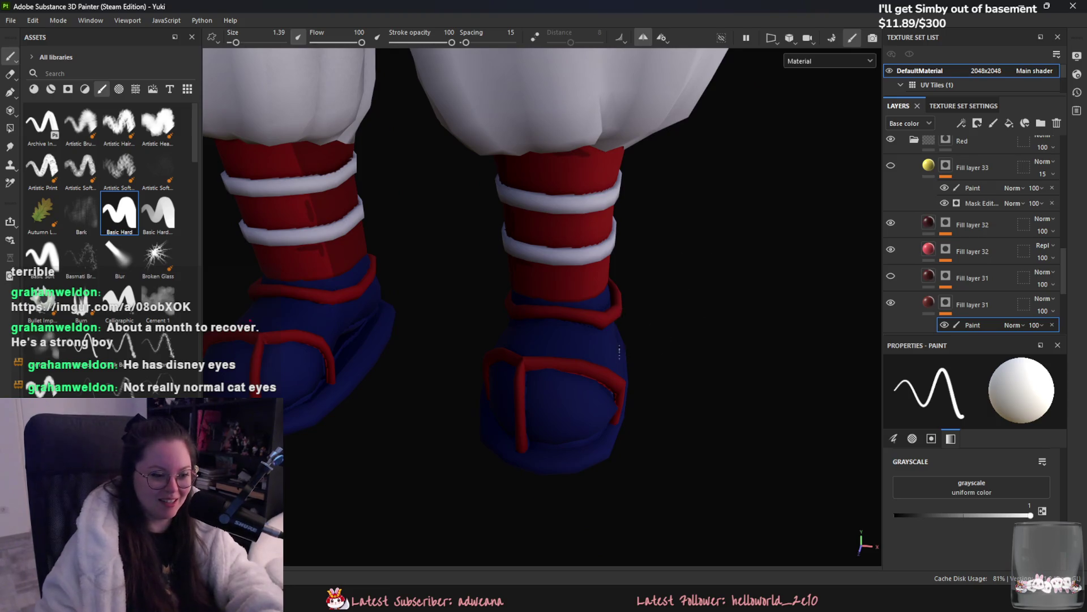
alt+middle_drag(572, 376, 527, 334)
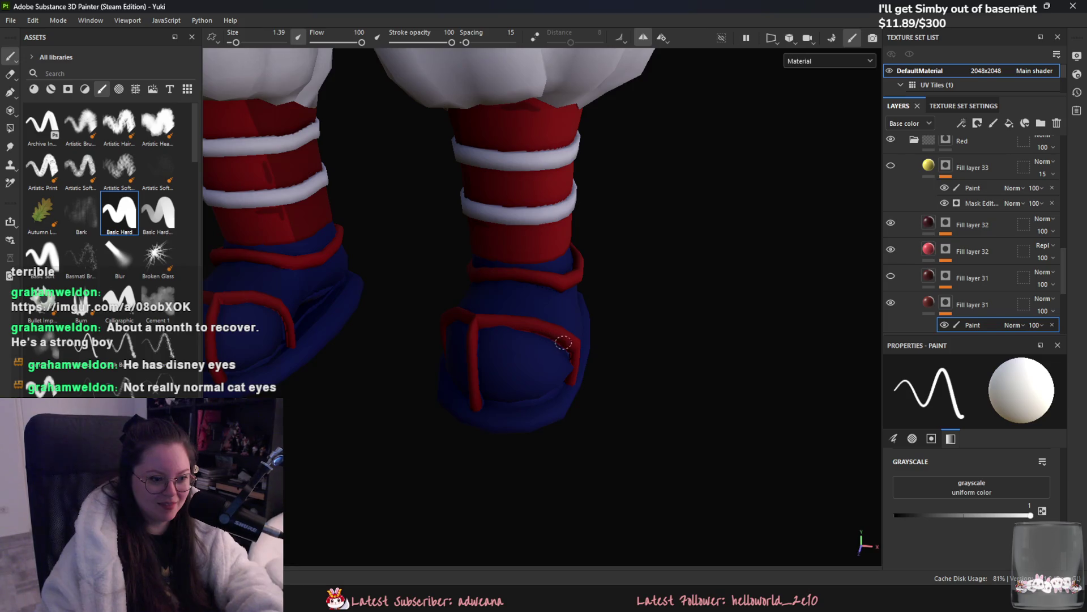
scroll(481, 330, down, 3)
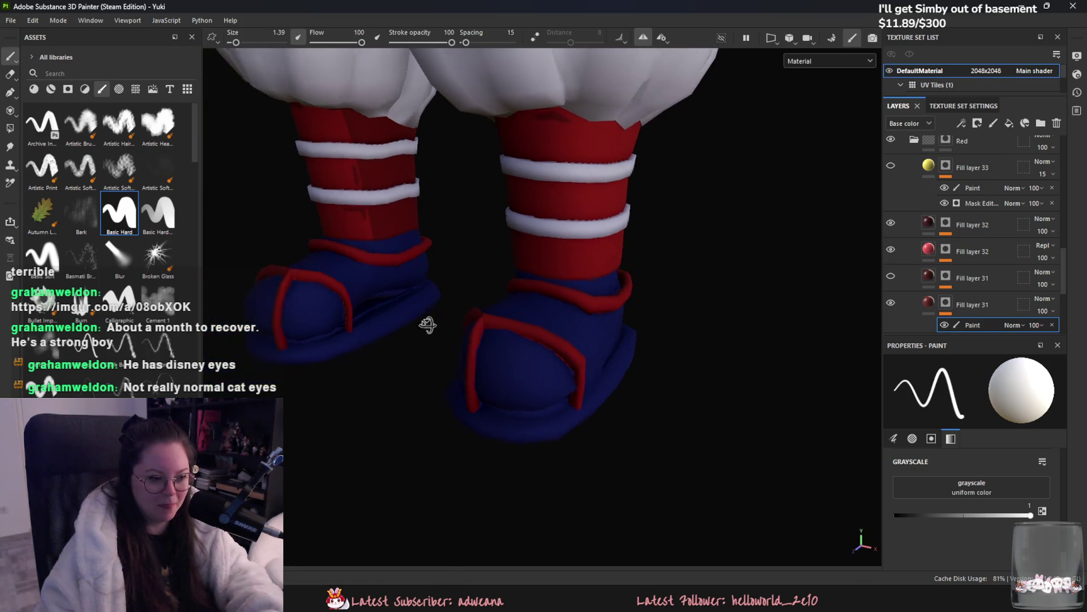
scroll(457, 342, up, 4)
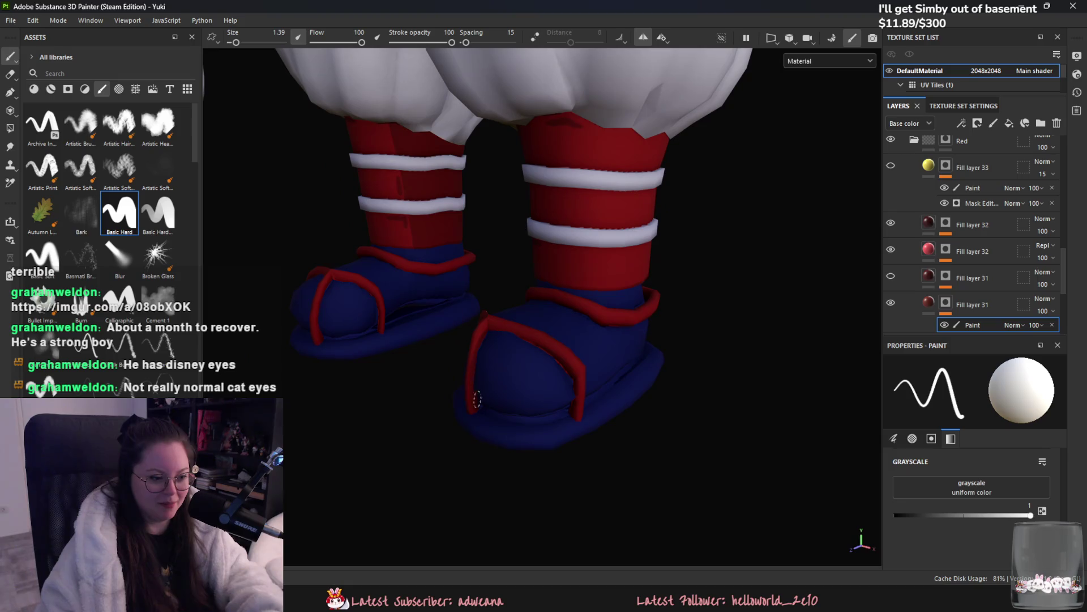
alt+drag(468, 400, 528, 366)
scroll(528, 365, down, 3)
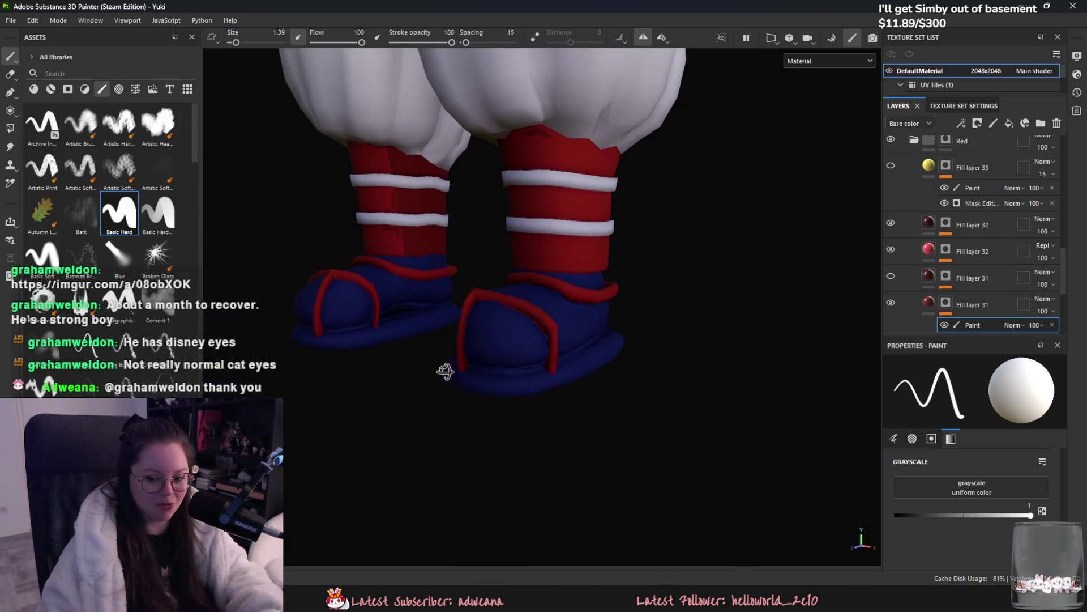
scroll(451, 356, up, 3)
alt+drag(456, 347, 508, 359)
scroll(508, 360, down, 2)
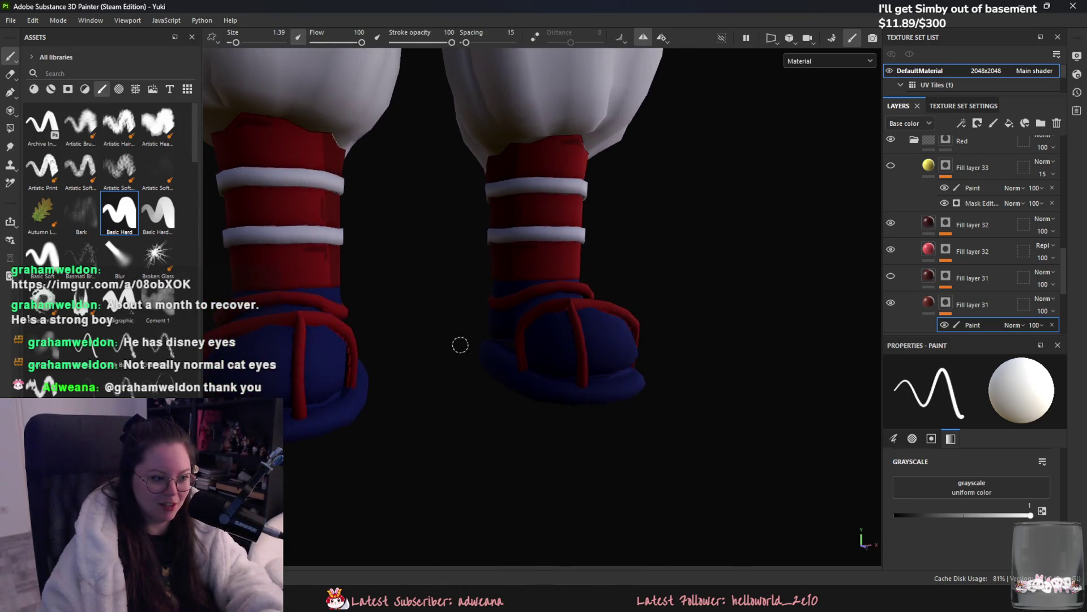
scroll(473, 328, up, 3)
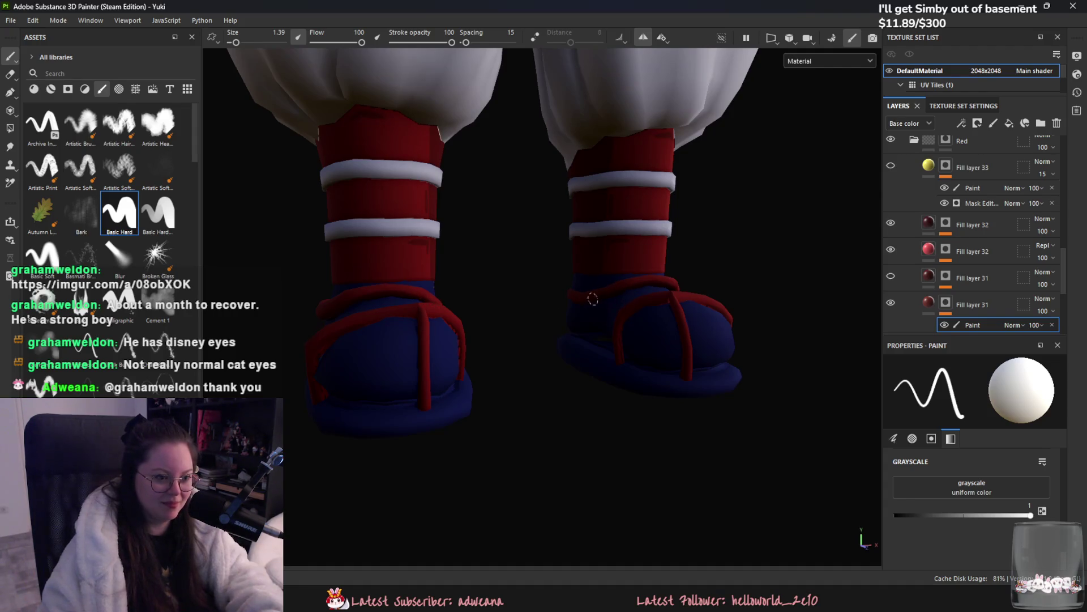
mouse_move(641, 309)
alt+mouse_down()
mouse_move(571, 328)
mouse_move(561, 343)
mouse_move(552, 331)
alt+mouse_up()
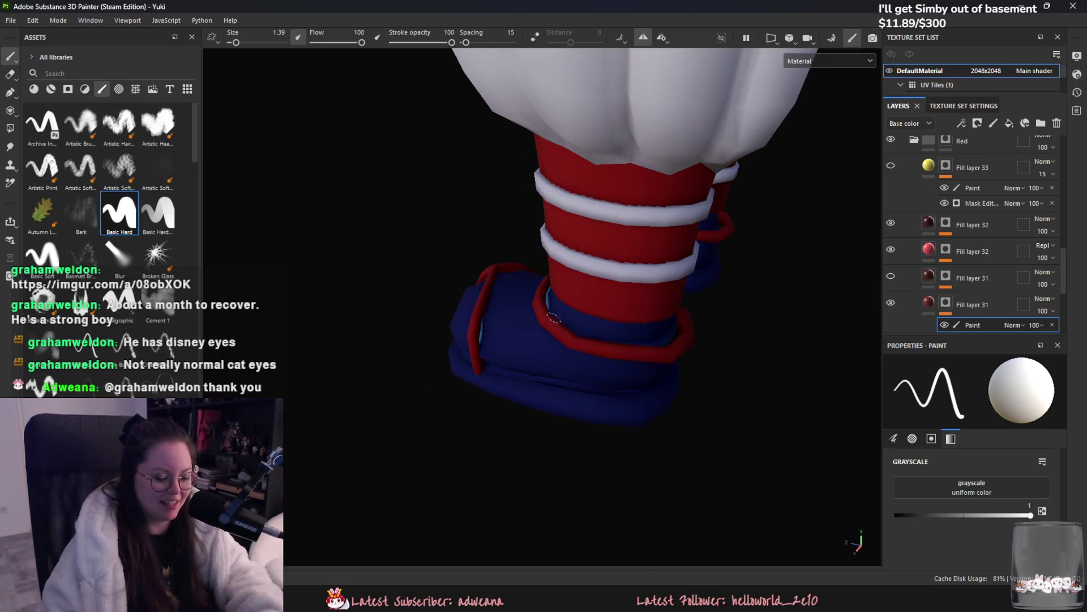
alt+drag(637, 357, 654, 313)
mouse_move(574, 353)
alt+mouse_down()
mouse_move(561, 401)
mouse_move(605, 328)
mouse_move(527, 336)
alt+mouse_up()
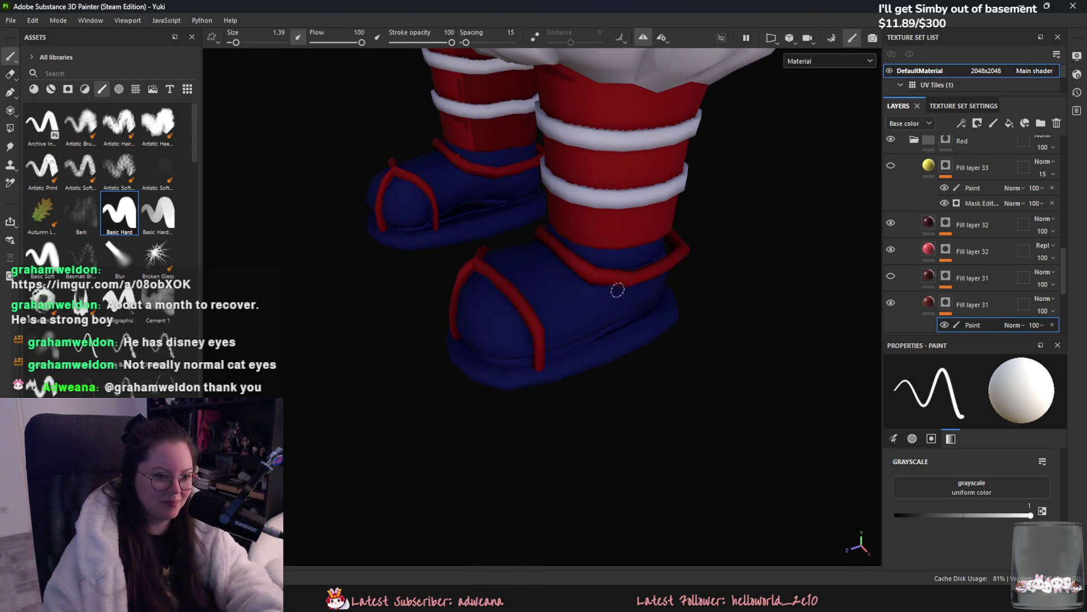
mouse_move(598, 276)
alt+mouse_down()
mouse_move(602, 306)
mouse_move(491, 273)
alt+mouse_up()
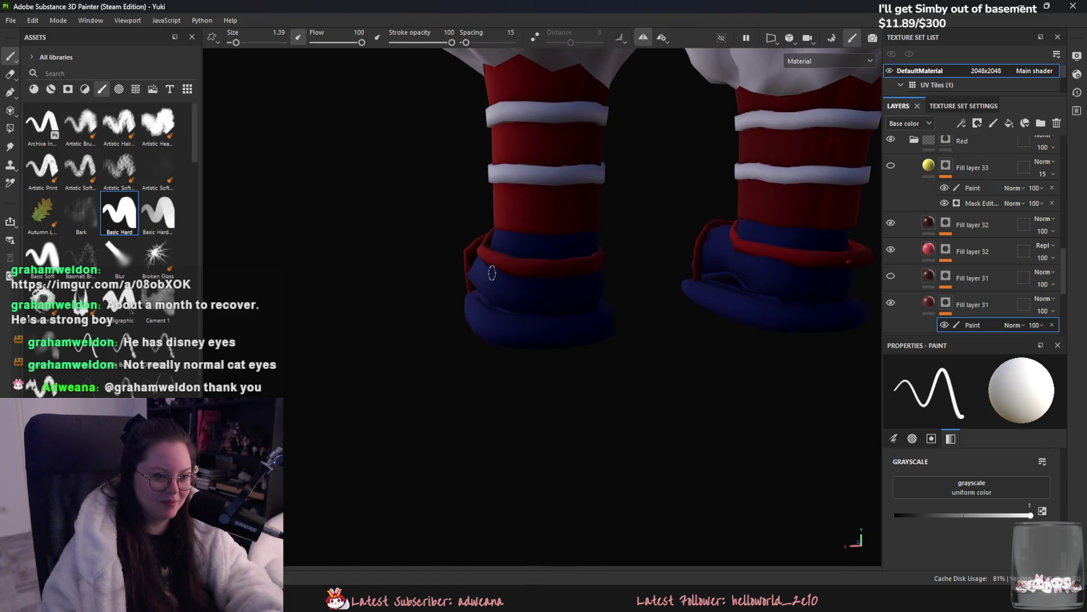
alt+drag(536, 308, 542, 282)
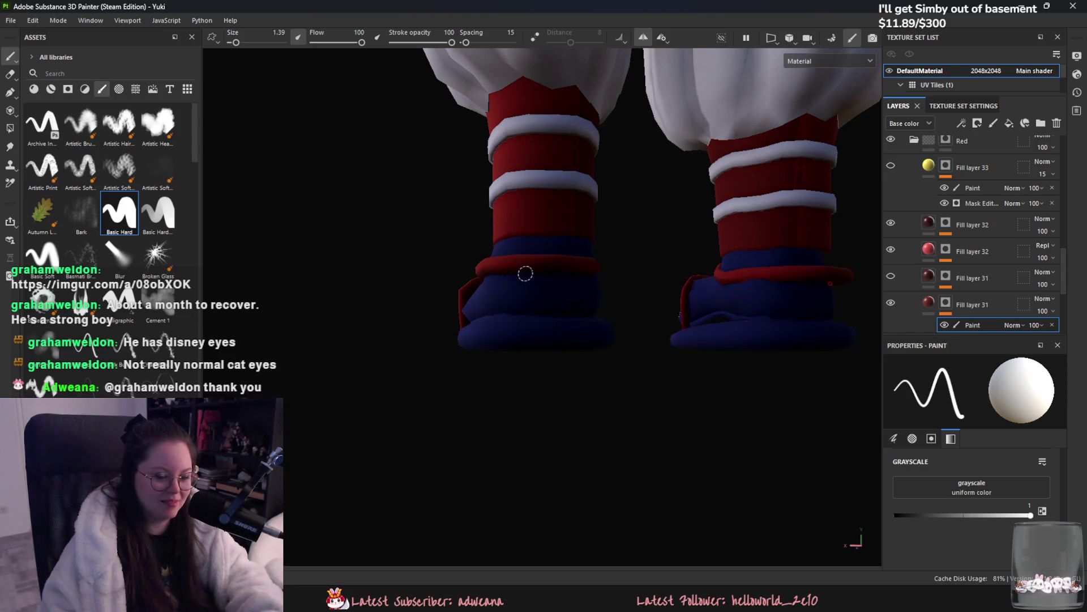
mouse_move(529, 272)
alt+mouse_down()
mouse_move(594, 370)
mouse_move(604, 342)
alt+mouse_up()
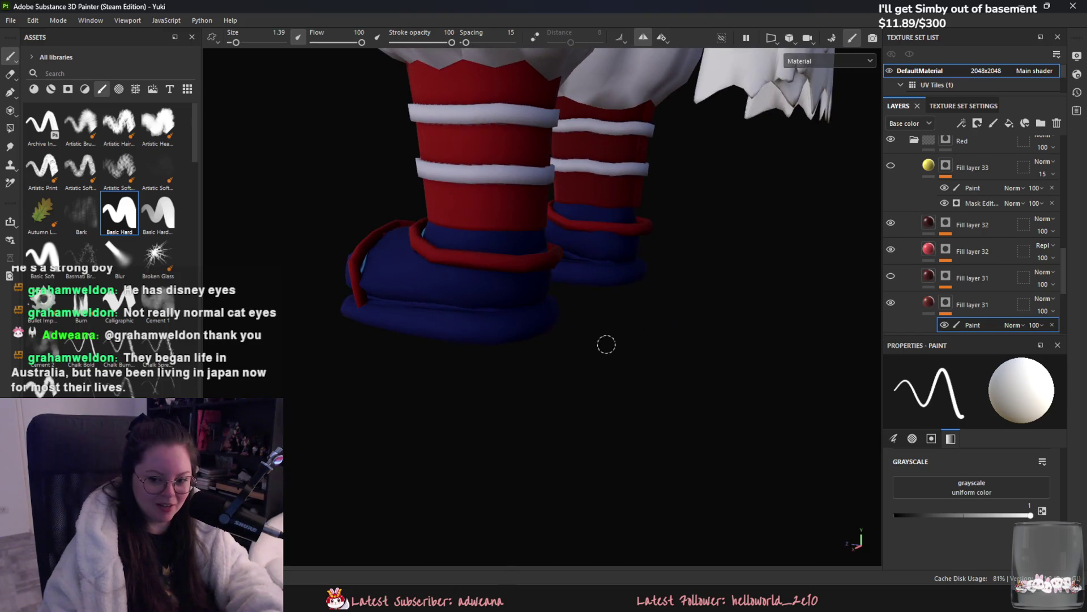
alt+drag(504, 323, 526, 351)
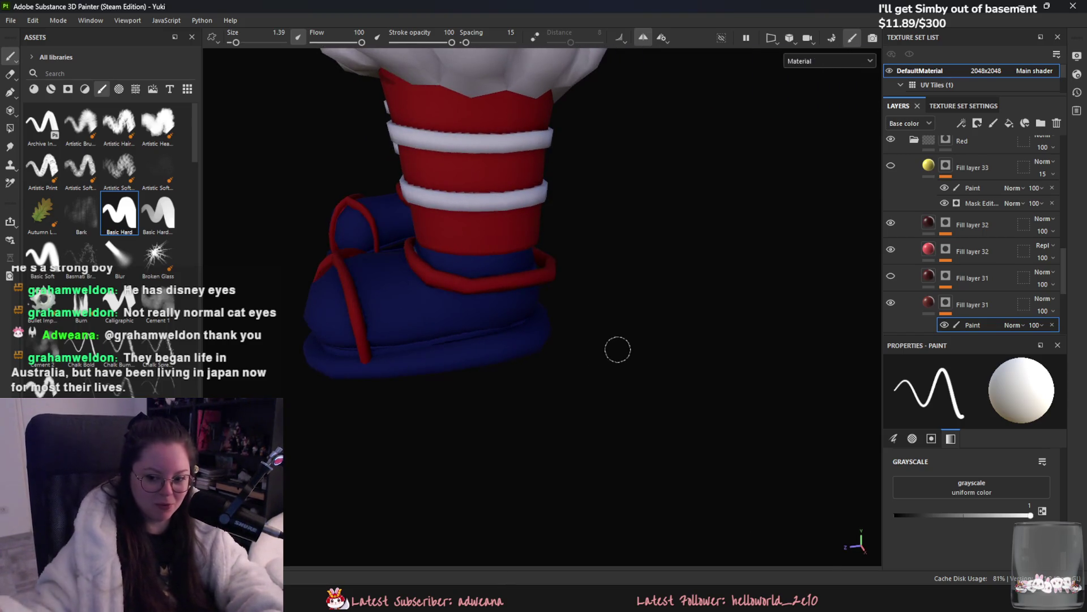
scroll(289, 339, down, 3)
alt+drag(285, 372, 579, 406)
scroll(689, 407, up, 4)
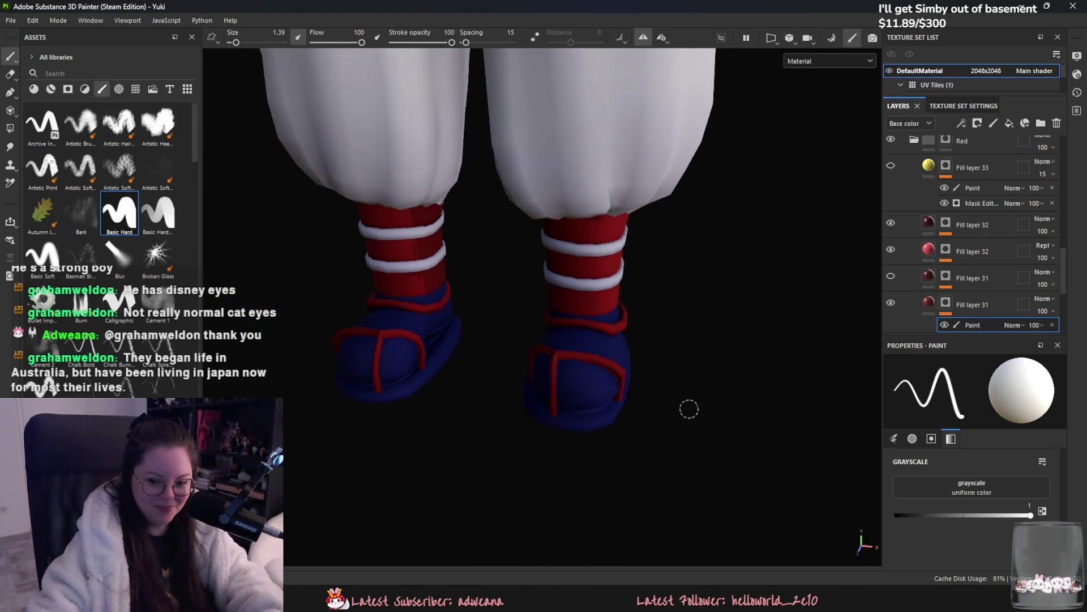
scroll(612, 310, down, 5)
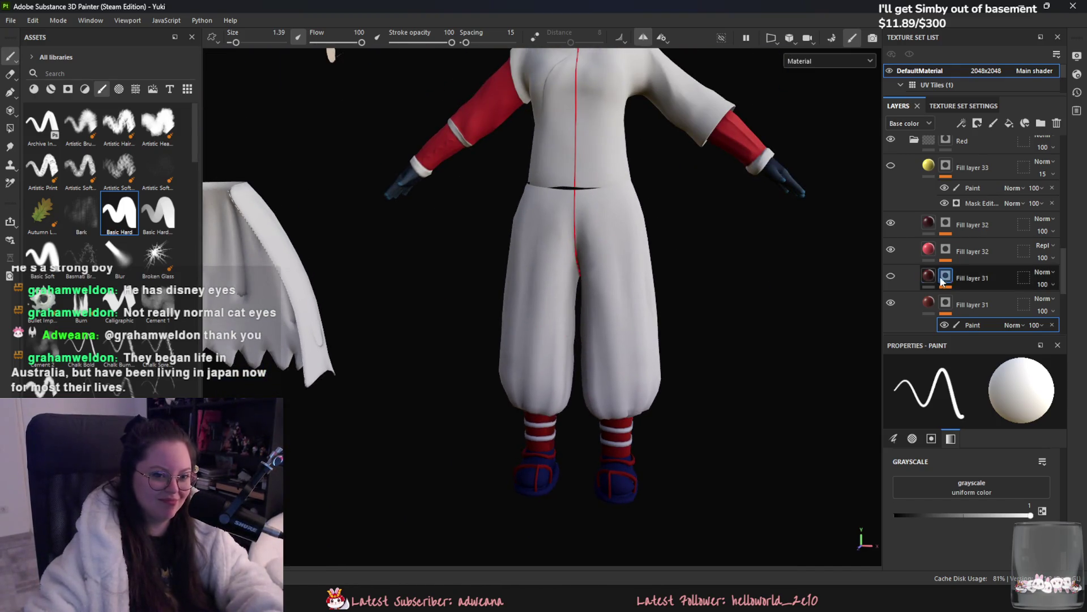
Step: Toggle Fill layer 32 and inspect its 3D Linear Gradient mask generator settings
click(891, 254)
click(891, 255)
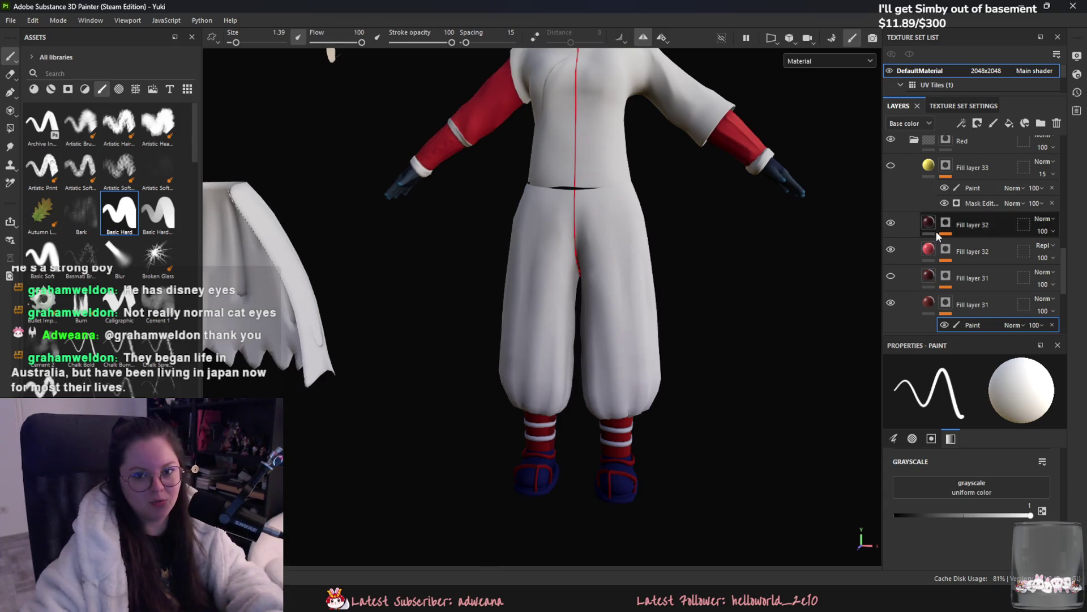
middle_drag(872, 113, 875, 196)
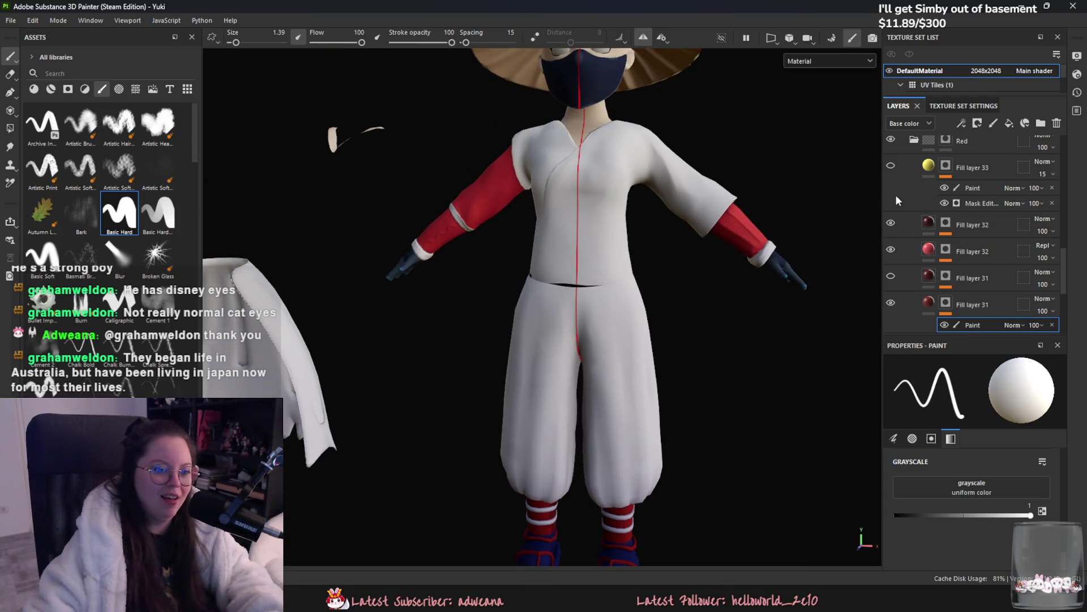
click(946, 250)
click(977, 272)
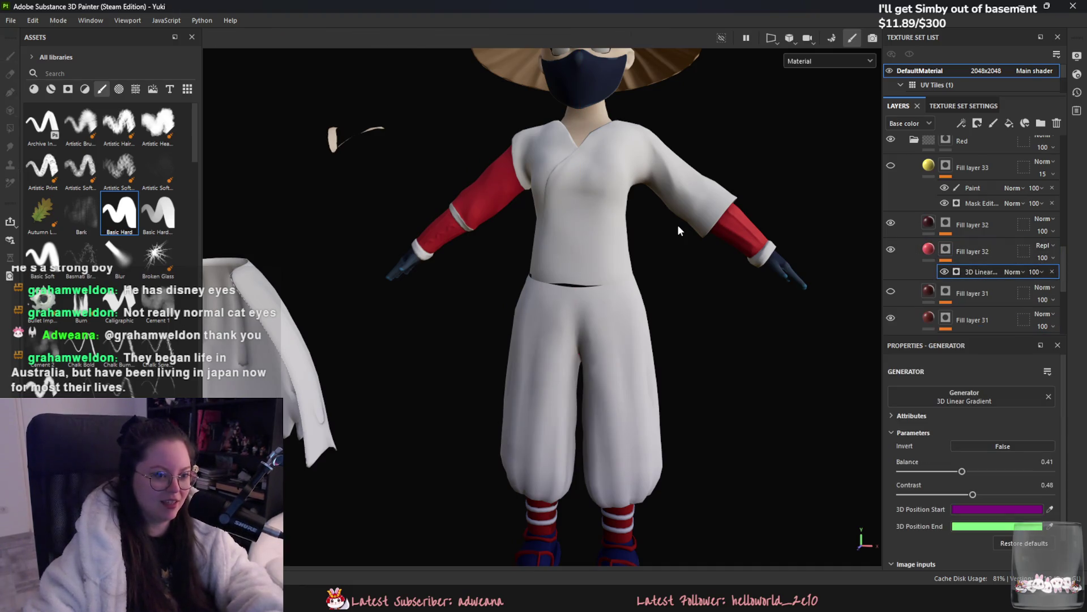
Step: Frame the whole character from the front and collapse the Red folder, toggling its visibility
middle_drag(570, 369, 545, 251)
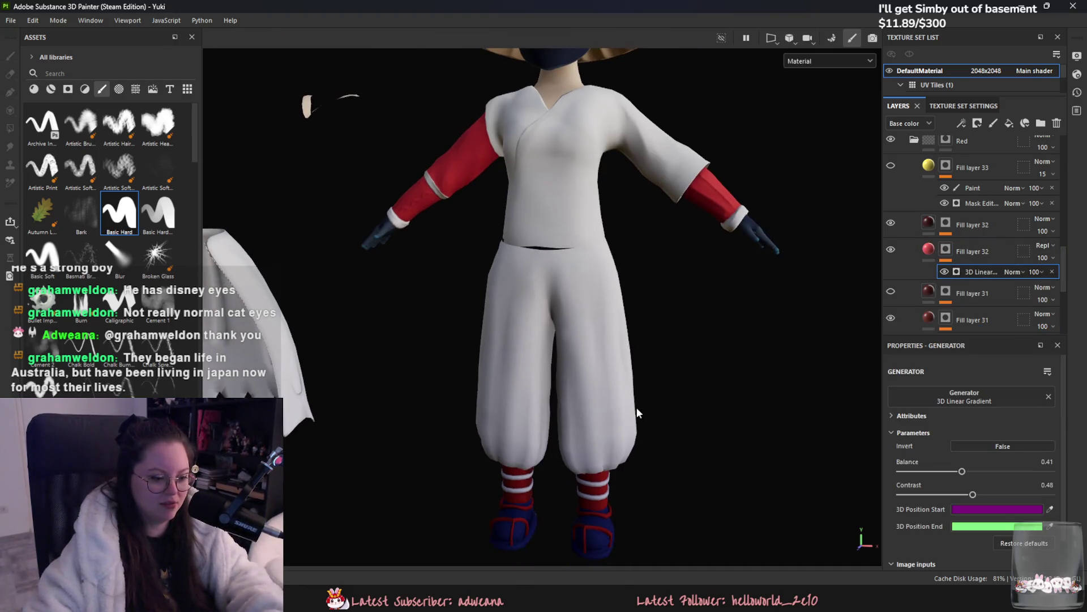
mouse_move(658, 417)
middle_down()
mouse_move(699, 355)
mouse_move(672, 469)
middle_up()
middle_drag(733, 330, 665, 352)
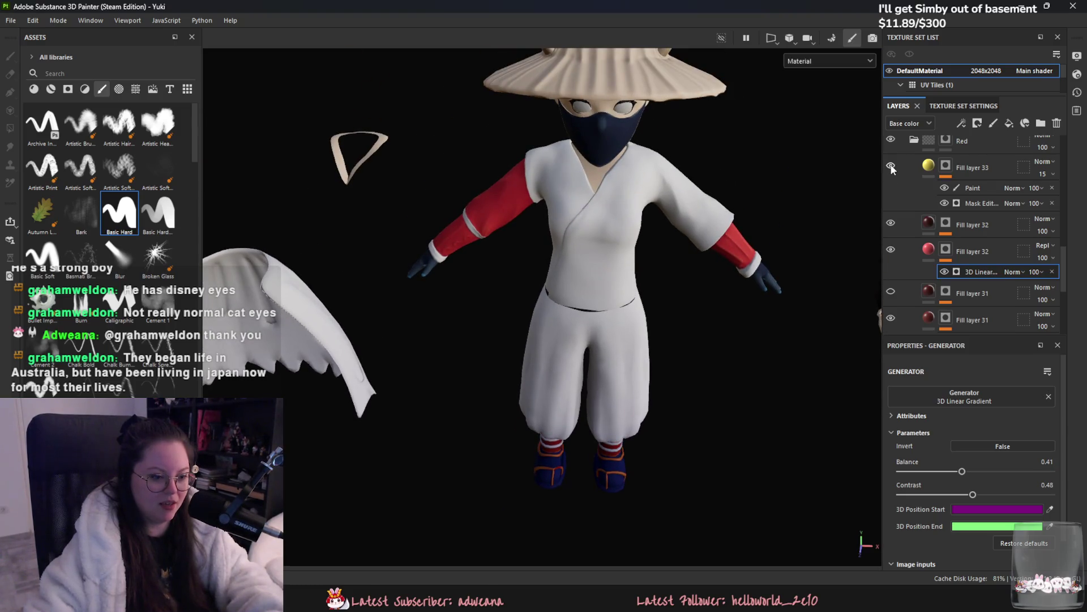
alt+drag(740, 295, 753, 286)
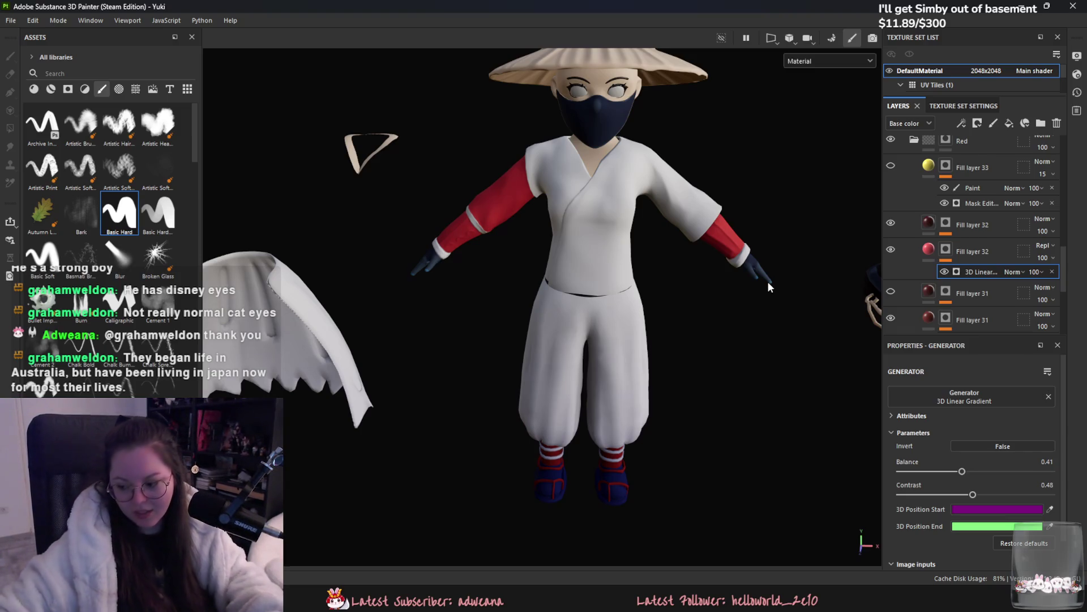
key(f)
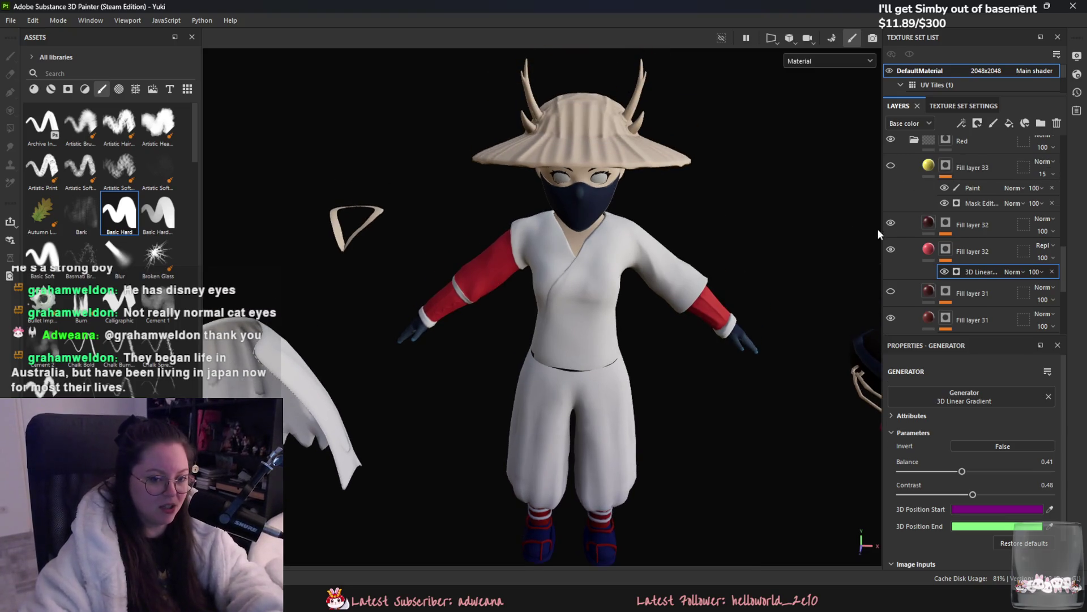
scroll(916, 220, up, 3)
click(904, 242)
click(891, 243)
Step: Zoom in on the upper body and toggle the Red folder to compare the sleeves
mouse_move(782, 255)
alt+mouse_down()
mouse_move(623, 259)
mouse_move(779, 234)
alt+mouse_up()
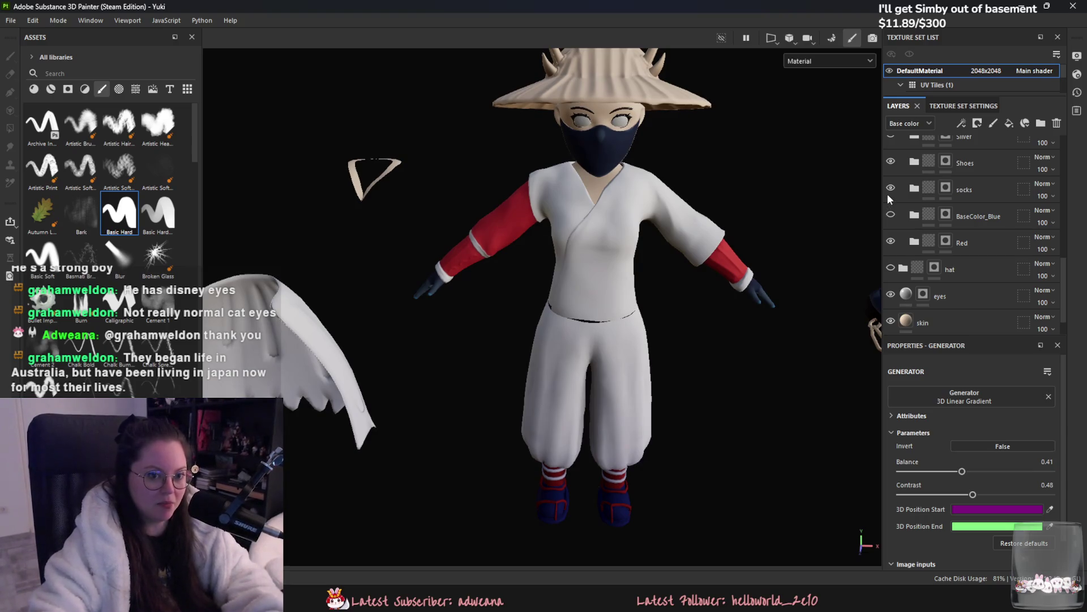
alt+drag(674, 295, 672, 260)
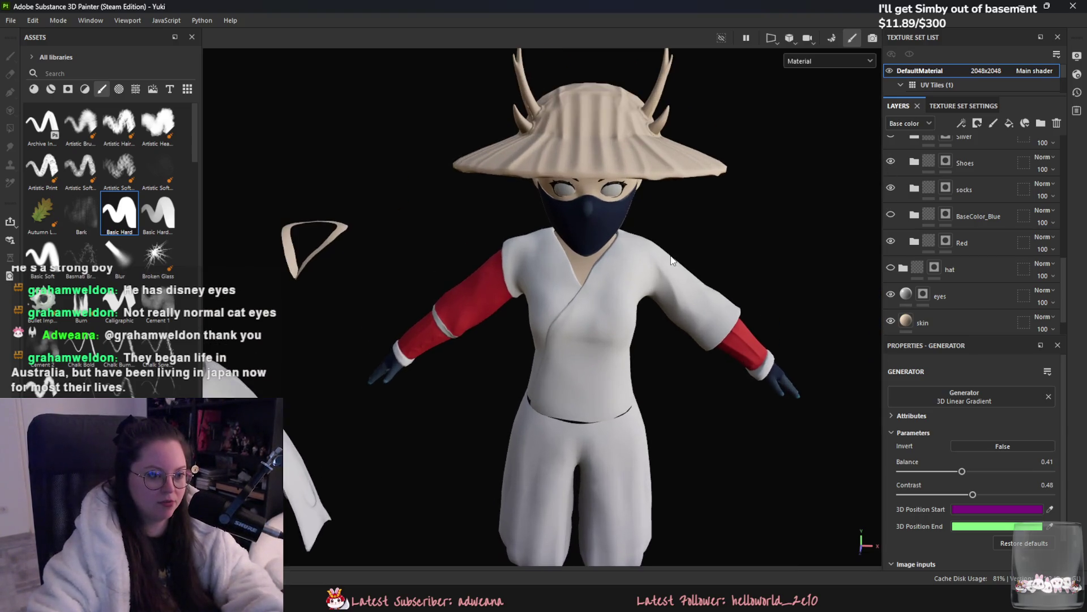
scroll(651, 260, up, 3)
alt+middle_drag(687, 251, 678, 165)
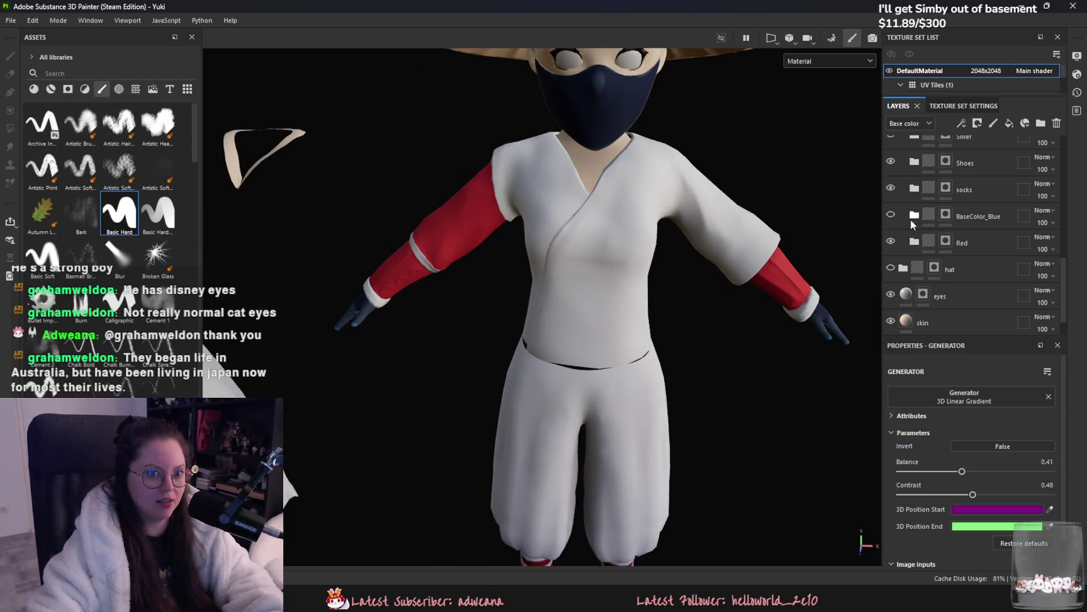
click(891, 241)
click(891, 241)
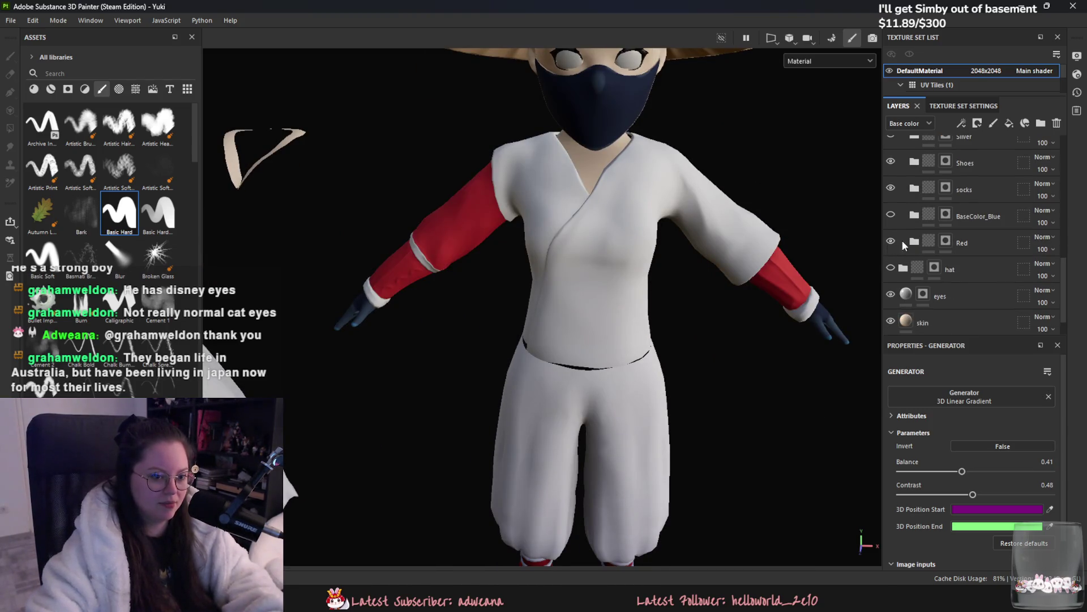
Step: Expand the Red folder and add a Paint effect to the upper Fill layer 31's mask
click(905, 242)
scroll(886, 233, down, 2)
click(891, 249)
click(891, 249)
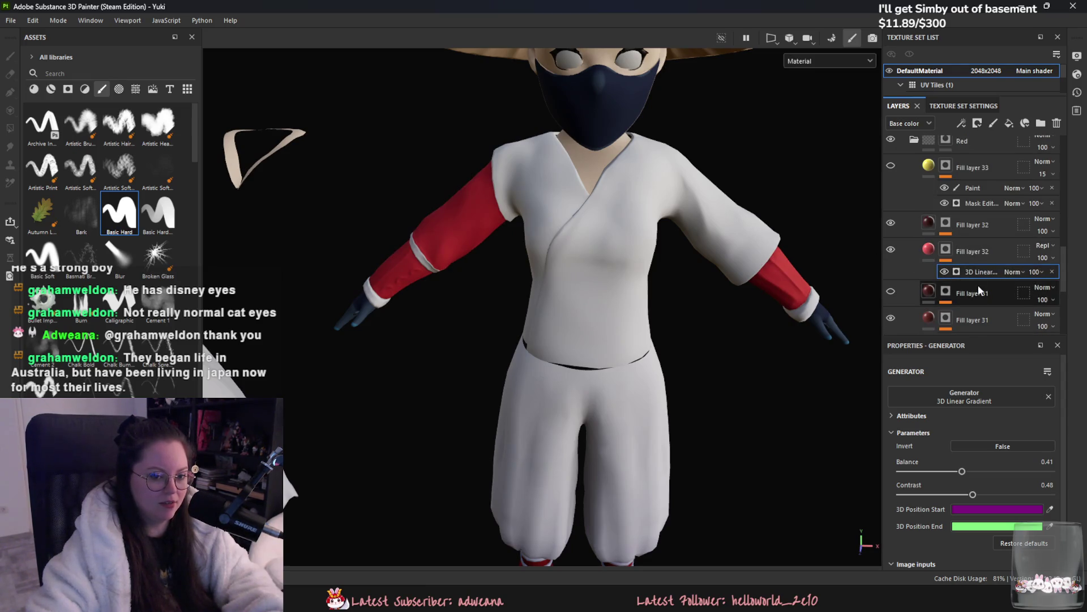
scroll(946, 277, down, 2)
right_click(949, 229)
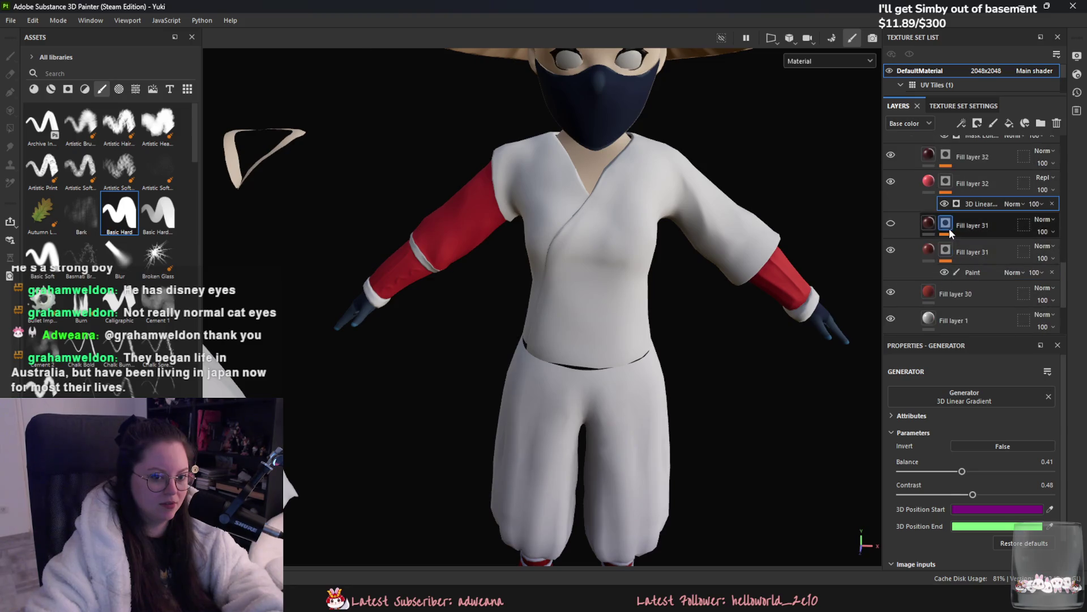
click(951, 267)
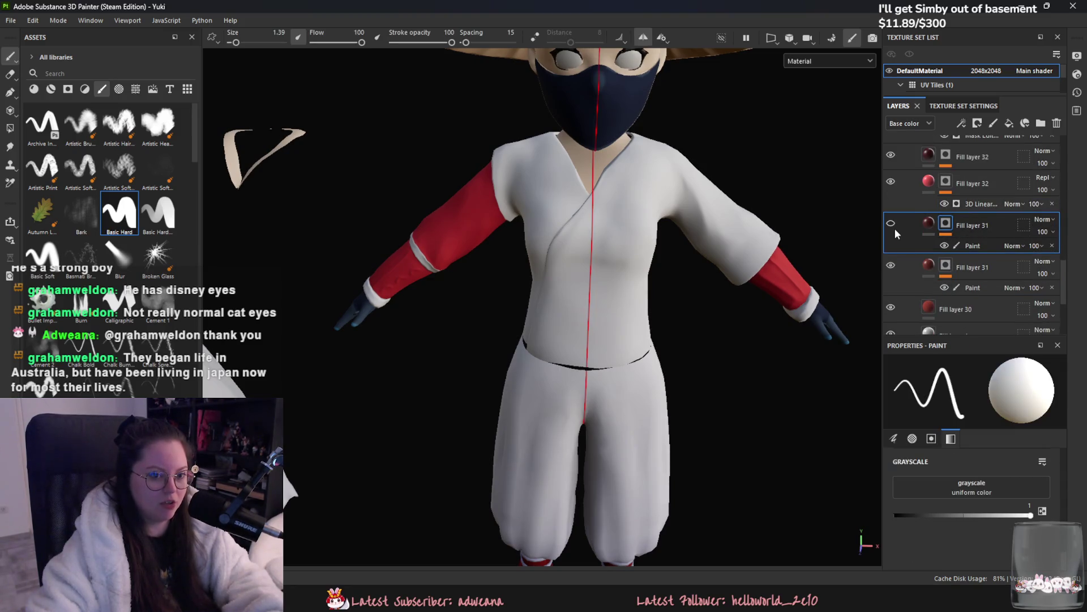
Step: Hide the upper Fill layer 31 and turn the model to a side view
middle_drag(708, 317, 681, 164)
alt+drag(681, 164, 814, 179)
click(890, 224)
alt+drag(796, 280, 797, 341)
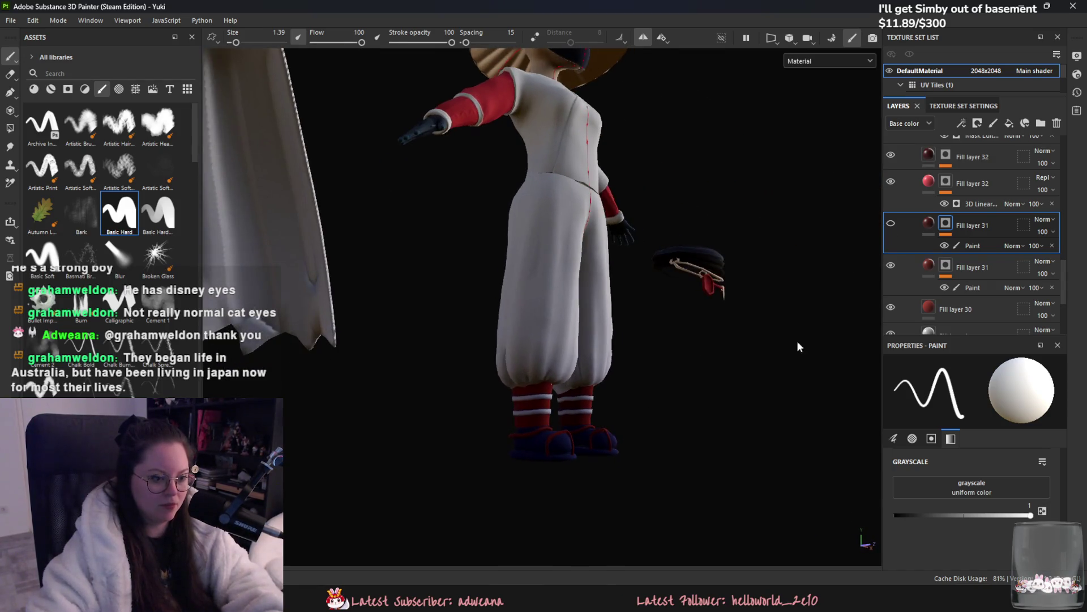
mouse_move(611, 419)
alt+mouse_down()
mouse_move(590, 412)
mouse_move(626, 266)
mouse_move(883, 244)
alt+mouse_up()
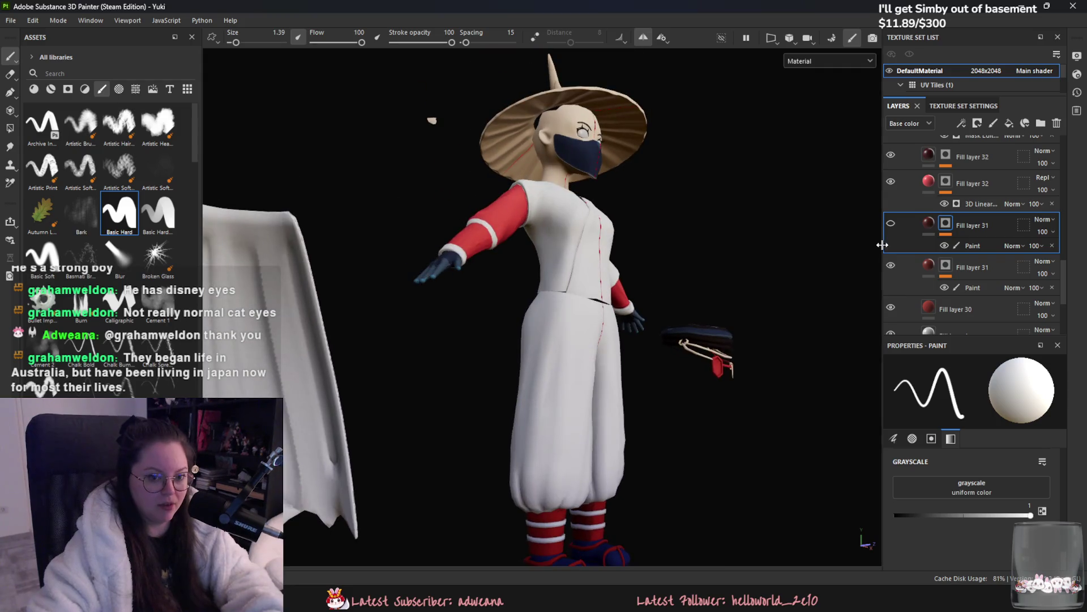
Step: Select the Paint sublayer of the lower Fill layer 31 and turn off symmetry
click(973, 288)
alt+drag(595, 295, 555, 289)
scroll(567, 283, up, 3)
scroll(617, 352, up, 3)
mouse_move(616, 353)
alt+mouse_down()
mouse_move(499, 296)
mouse_move(596, 350)
alt+mouse_up()
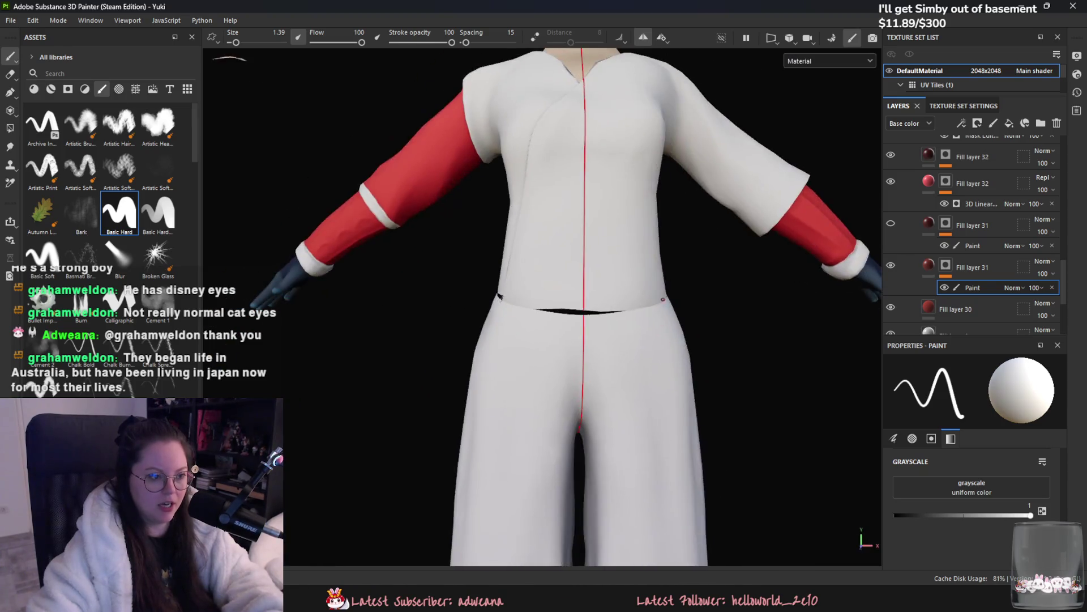
scroll(499, 297, down, 3)
scroll(499, 296, up, 5)
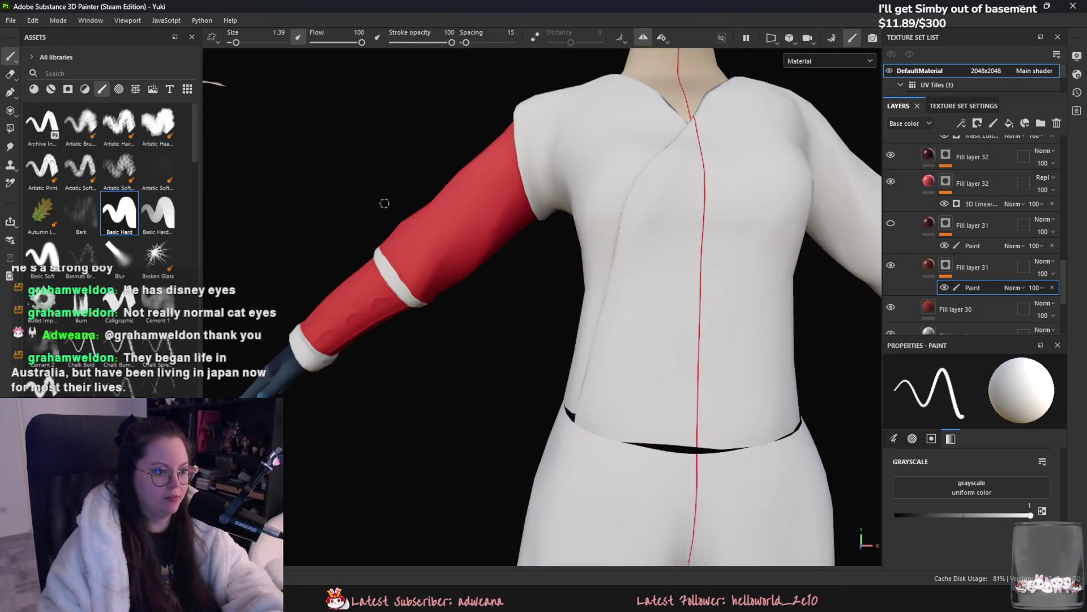
alt+drag(381, 204, 518, 203)
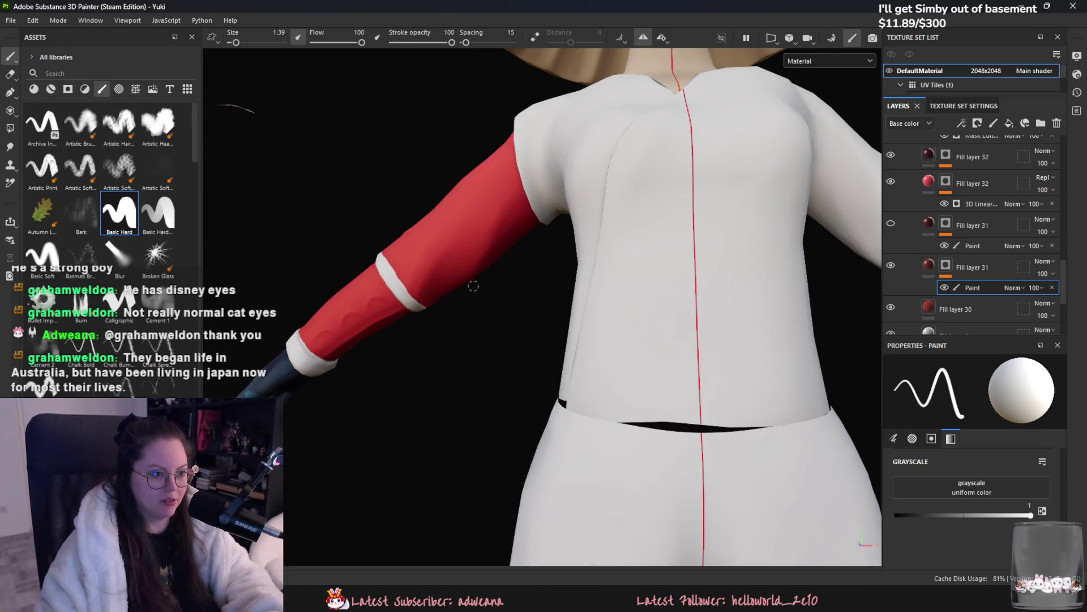
key(l)
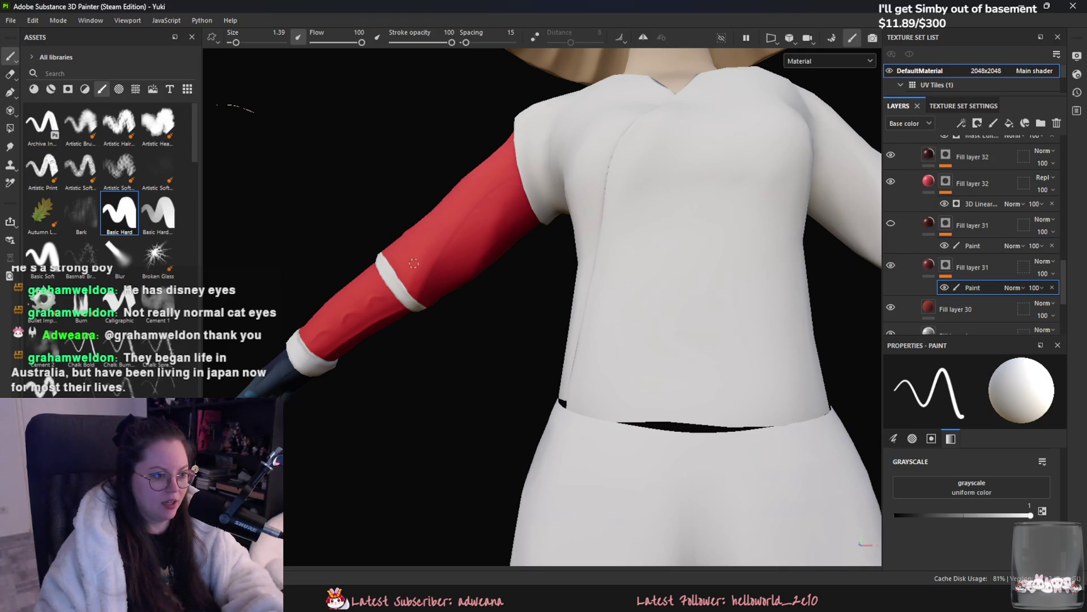
Step: Paint darker shading on the red sleeve, checking it from several angles
alt+drag(387, 304, 451, 268)
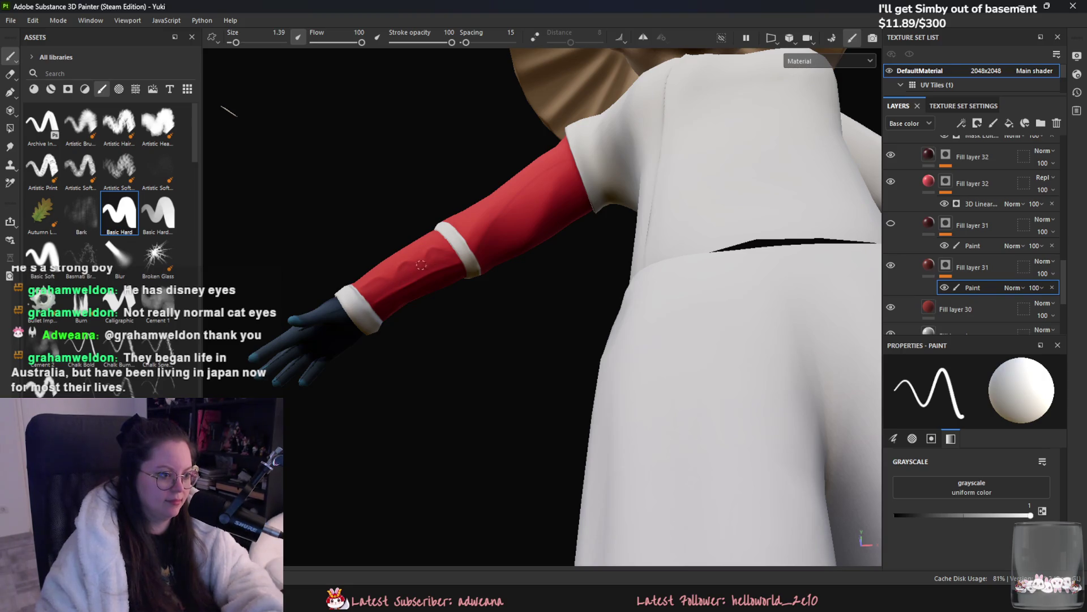
mouse_move(443, 254)
alt+mouse_down()
mouse_move(417, 301)
mouse_move(467, 150)
mouse_move(462, 343)
mouse_move(470, 297)
mouse_move(454, 284)
mouse_move(448, 309)
mouse_move(467, 297)
mouse_move(460, 361)
mouse_move(446, 308)
alt+mouse_up()
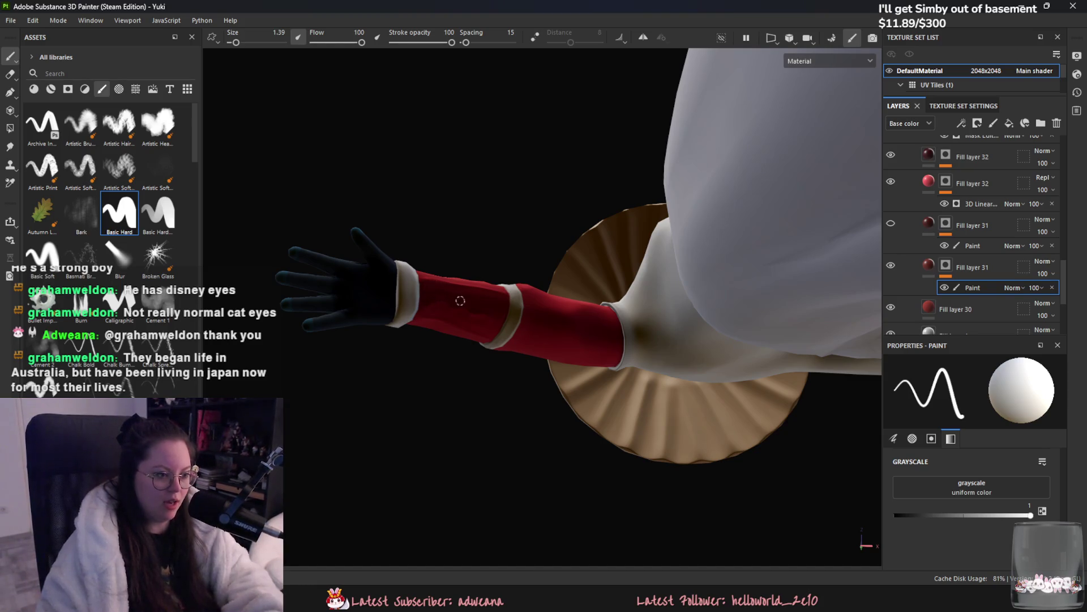
alt+drag(462, 301, 478, 306)
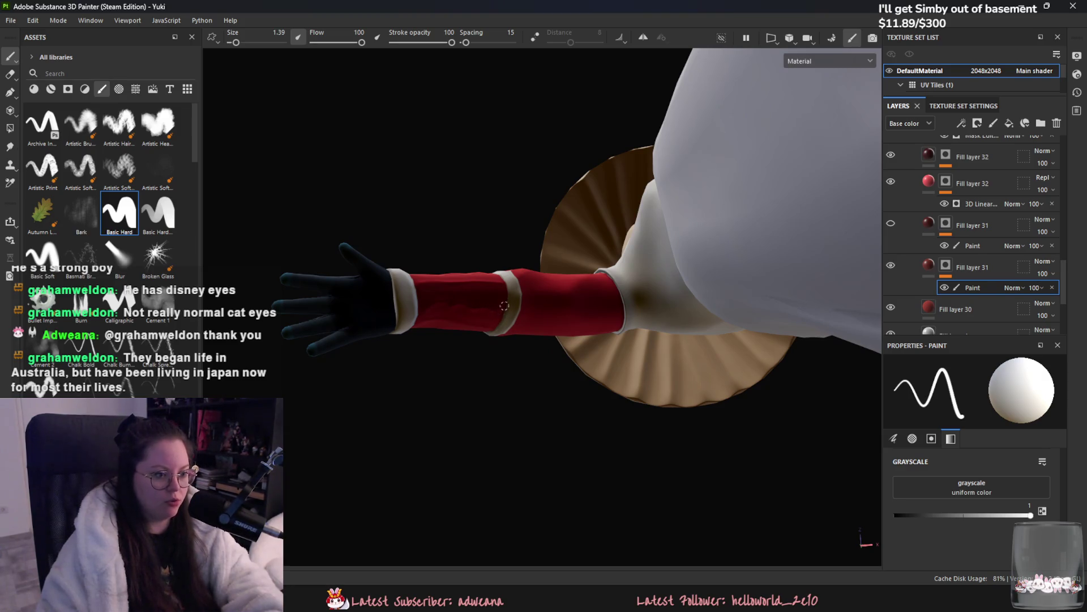
alt+drag(507, 309, 442, 360)
mouse_move(486, 300)
alt+mouse_down()
mouse_move(488, 361)
mouse_move(565, 203)
alt+mouse_up()
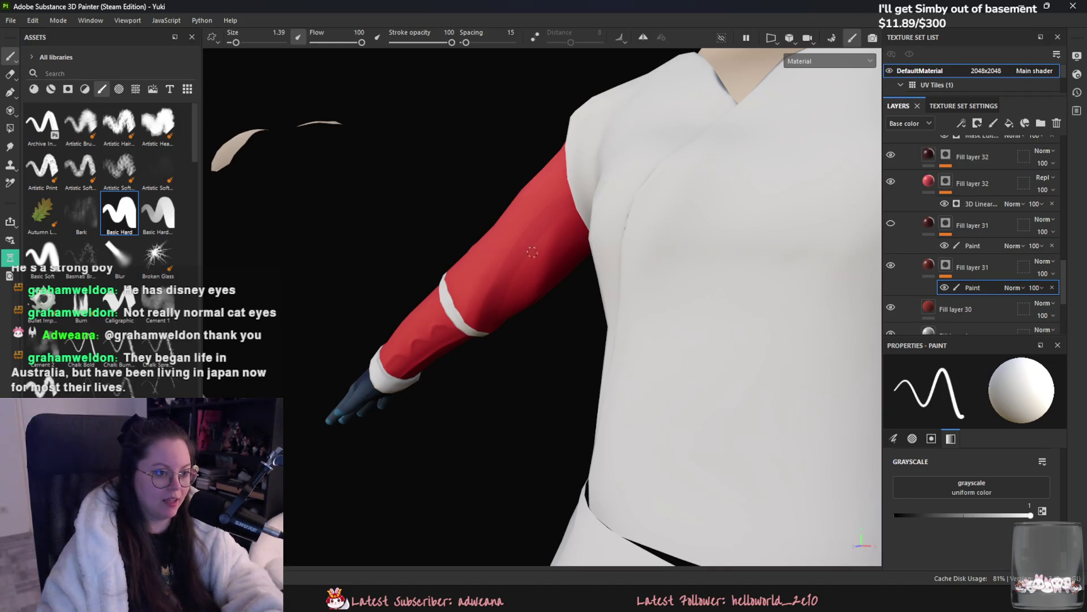
mouse_move(489, 342)
alt+mouse_down()
mouse_move(508, 306)
mouse_move(577, 252)
alt+mouse_up()
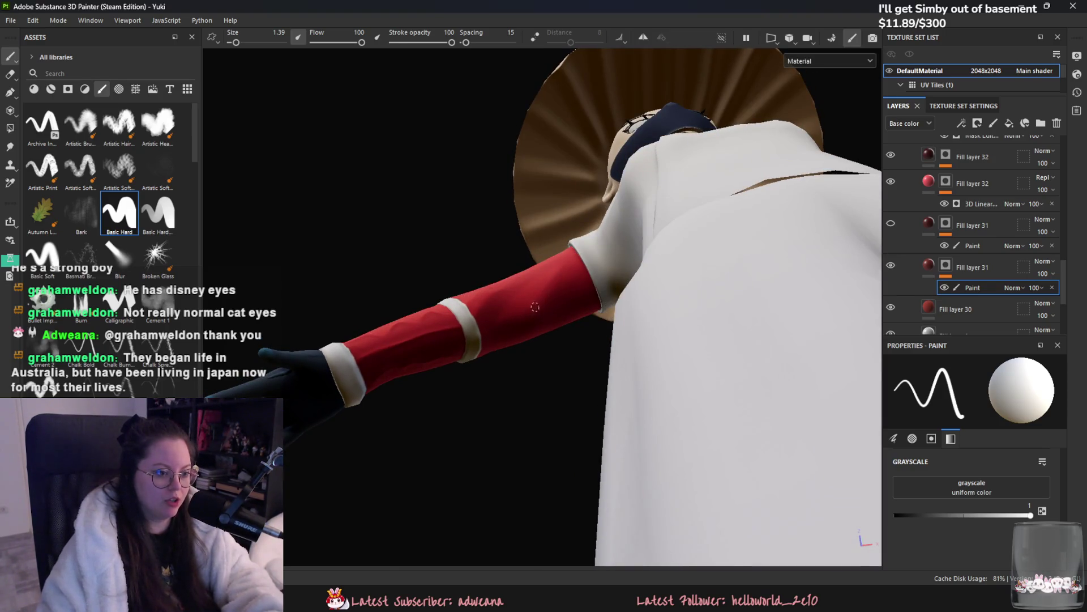
Step: Lower the brush flow to 86 and continue shading the sleeve and collar area
ctrl+drag(577, 264, 574, 264)
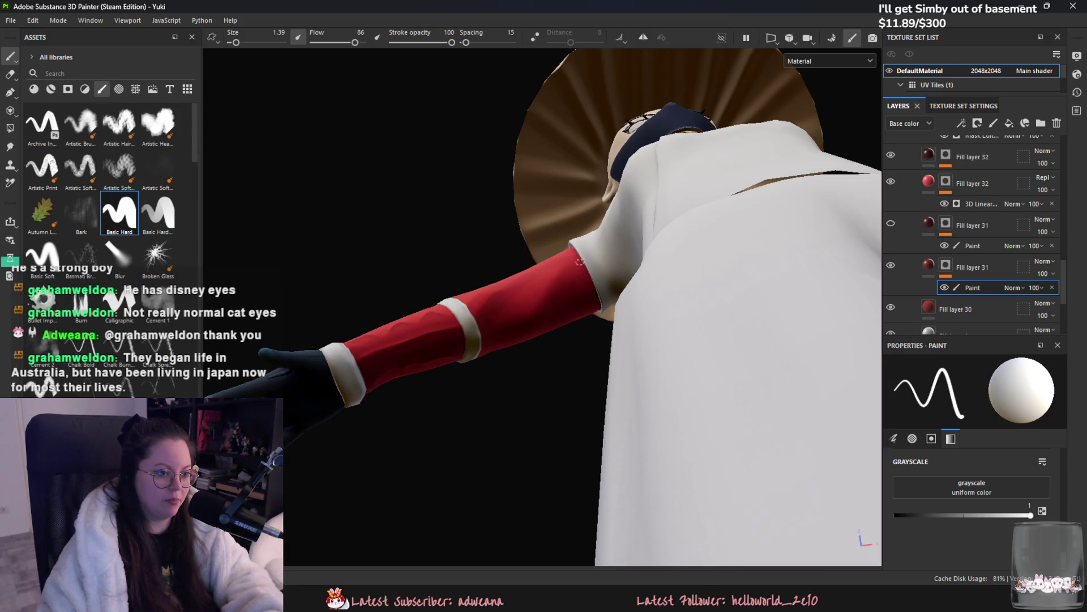
alt+drag(513, 304, 495, 317)
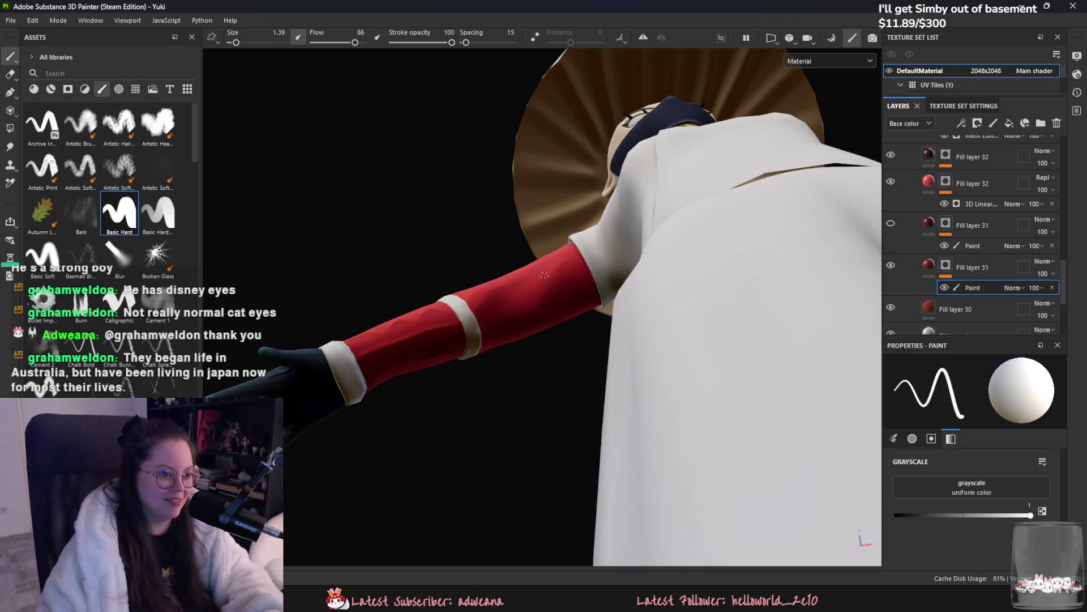
mouse_move(524, 281)
alt+mouse_down()
mouse_move(558, 328)
mouse_move(570, 244)
alt+mouse_up()
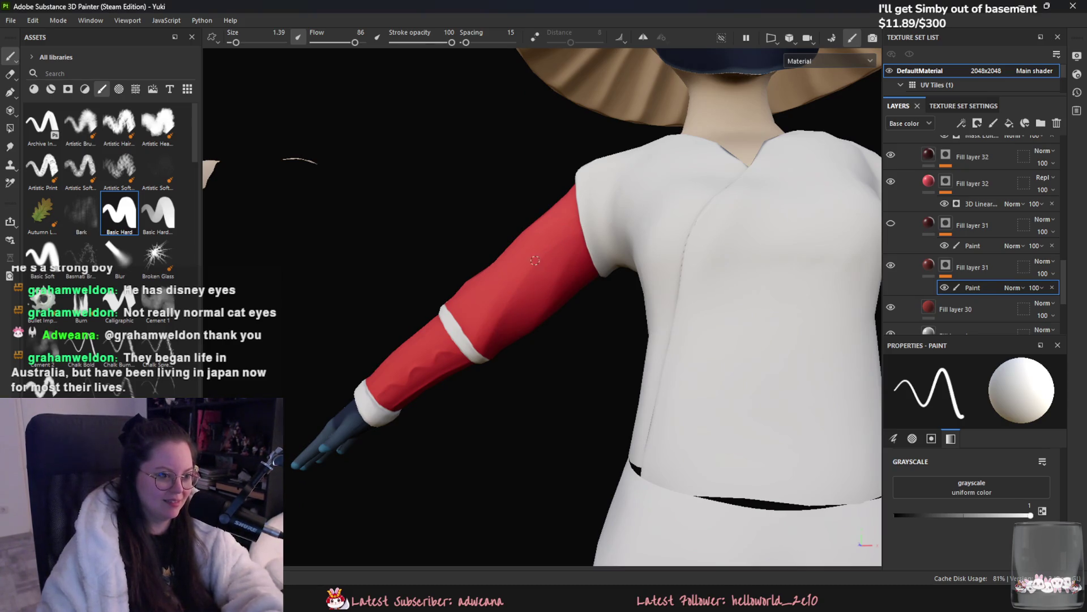
mouse_move(516, 325)
alt+mouse_down()
mouse_move(504, 321)
mouse_move(519, 348)
mouse_move(515, 317)
mouse_move(492, 329)
mouse_move(488, 280)
mouse_move(551, 342)
mouse_move(707, 382)
mouse_move(590, 333)
mouse_move(572, 340)
mouse_move(650, 396)
mouse_move(580, 372)
mouse_move(552, 277)
alt+mouse_up()
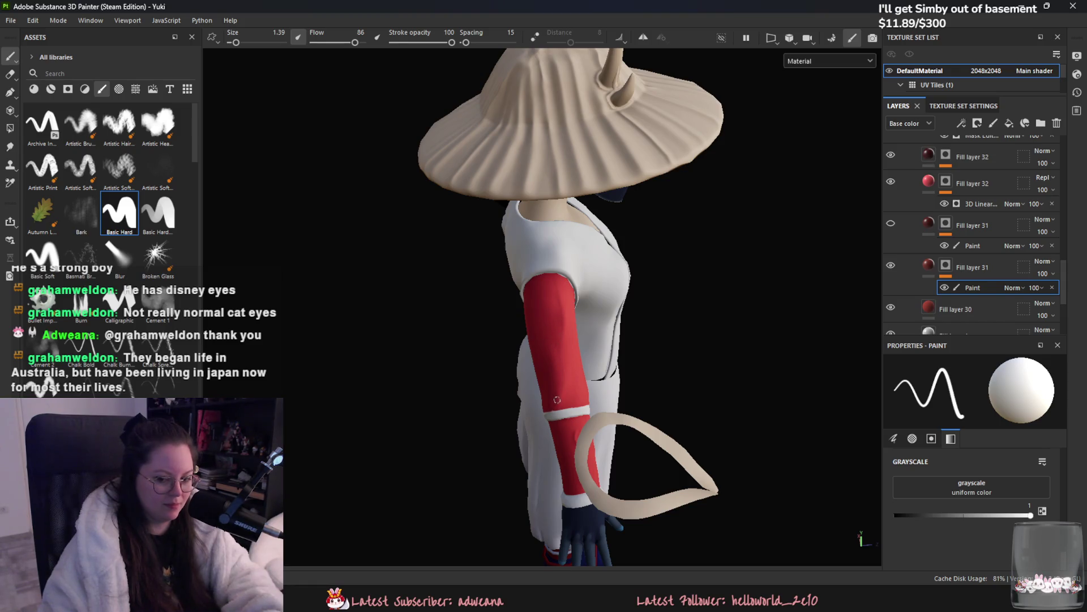
alt+drag(559, 395, 647, 365)
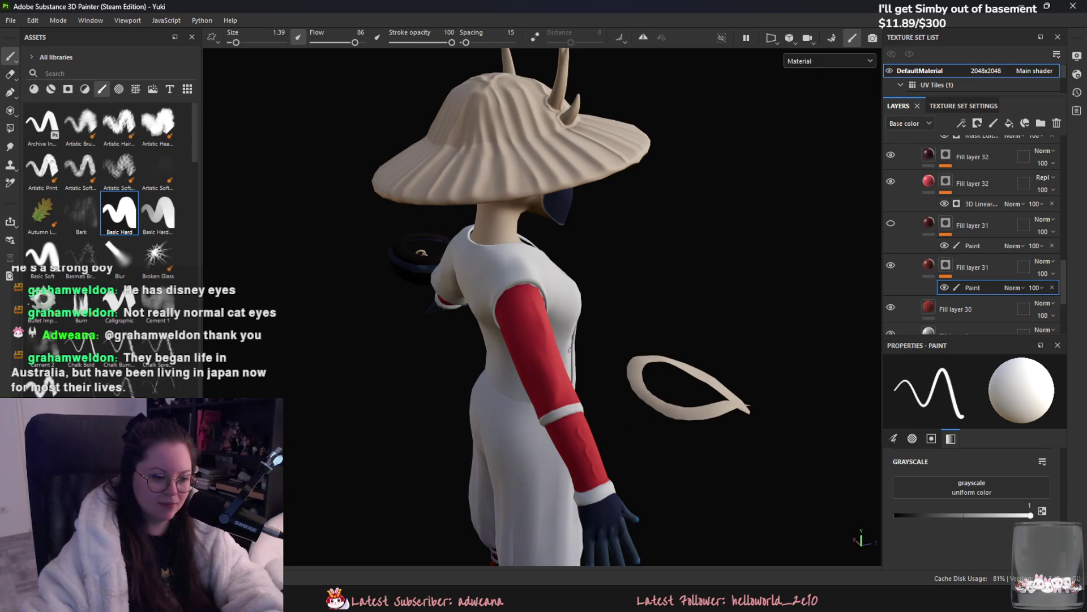
scroll(647, 365, up, 5)
scroll(391, 296, down, 5)
alt+drag(391, 295, 595, 271)
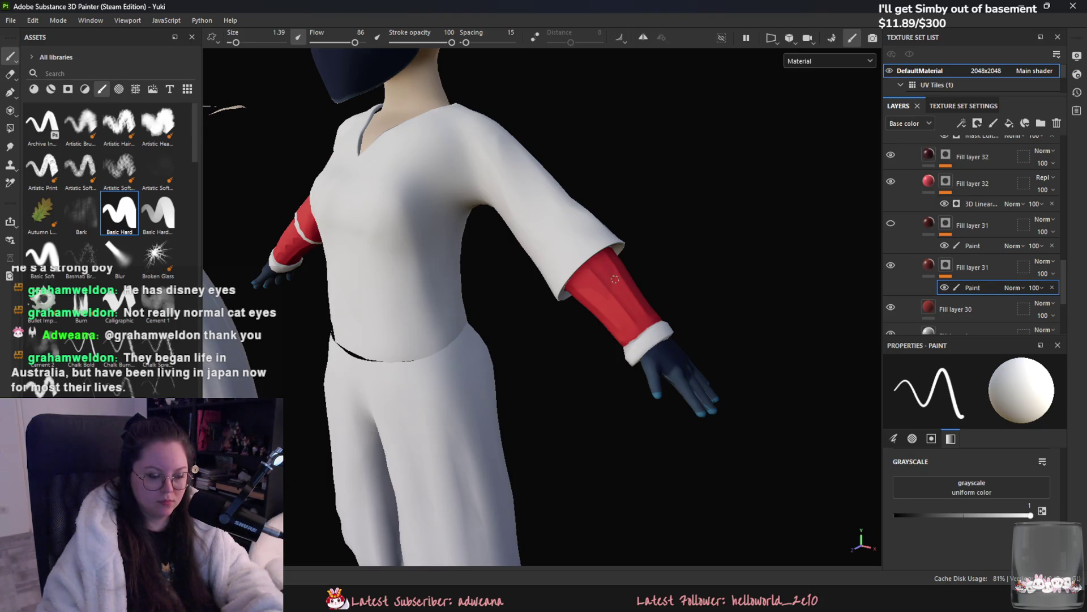
Step: Inspect the red sleeve from below and open the viewport display mode list
alt+drag(615, 278, 524, 311)
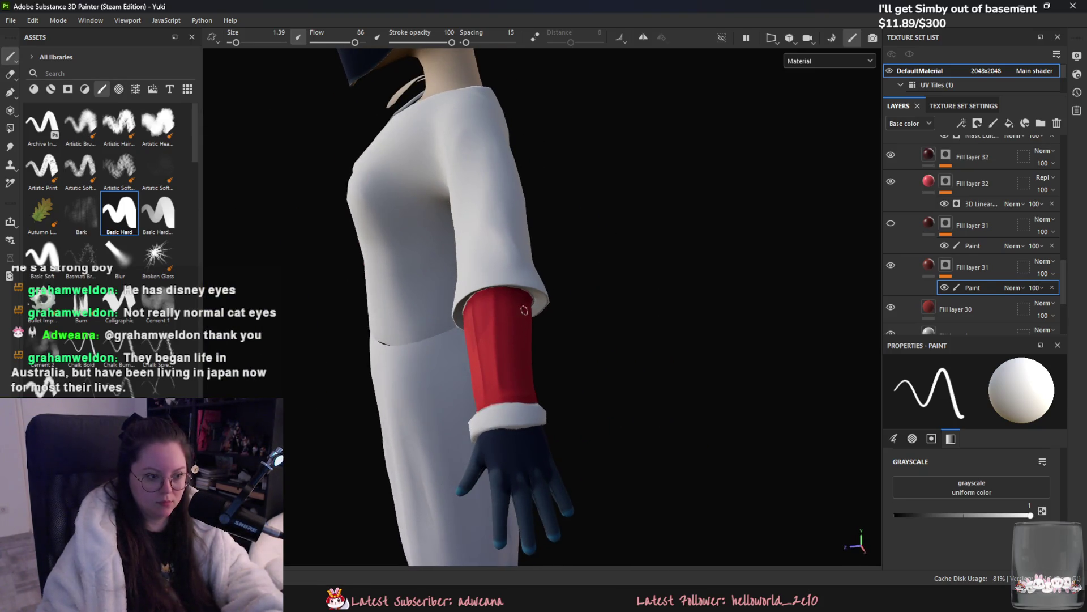
mouse_move(511, 360)
alt+mouse_down()
mouse_move(576, 359)
mouse_move(573, 368)
alt+mouse_up()
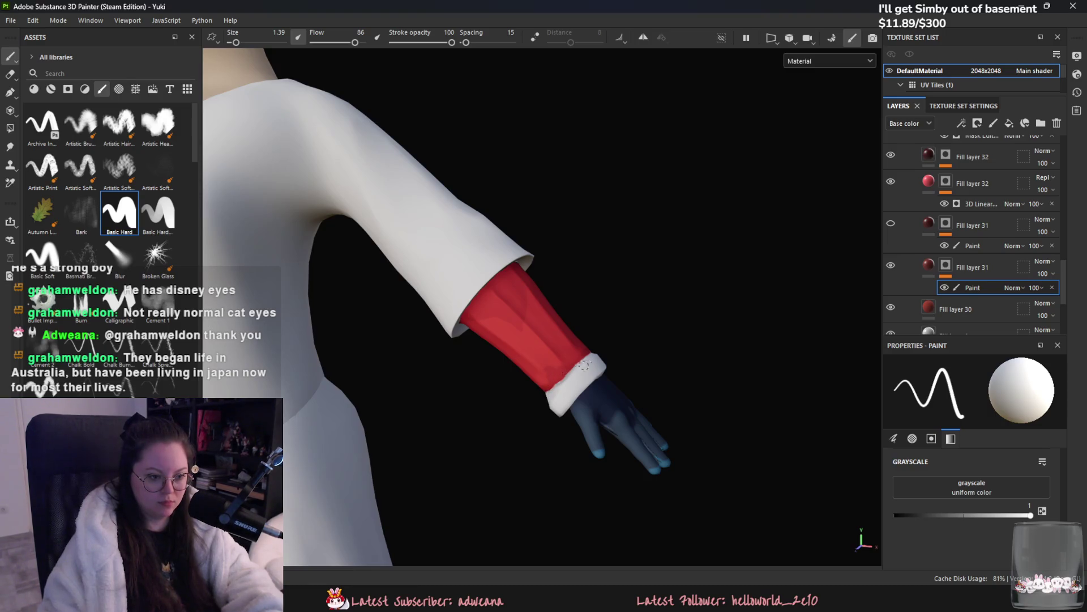
mouse_move(549, 378)
alt+mouse_down()
mouse_move(540, 400)
mouse_move(560, 408)
mouse_move(496, 374)
mouse_move(480, 308)
mouse_move(510, 352)
mouse_move(503, 324)
alt+mouse_up()
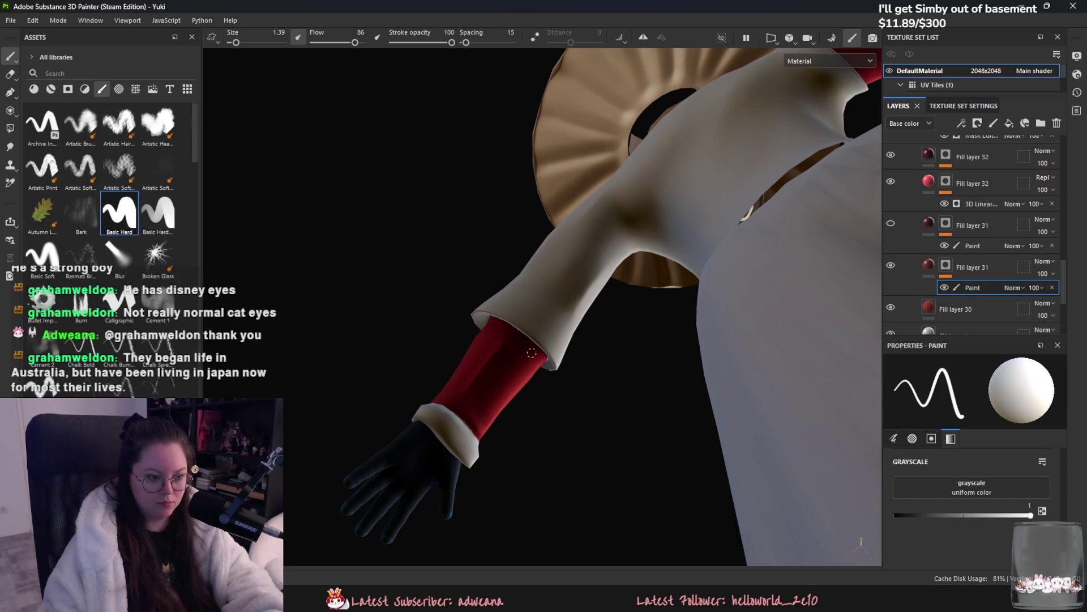
click(828, 61)
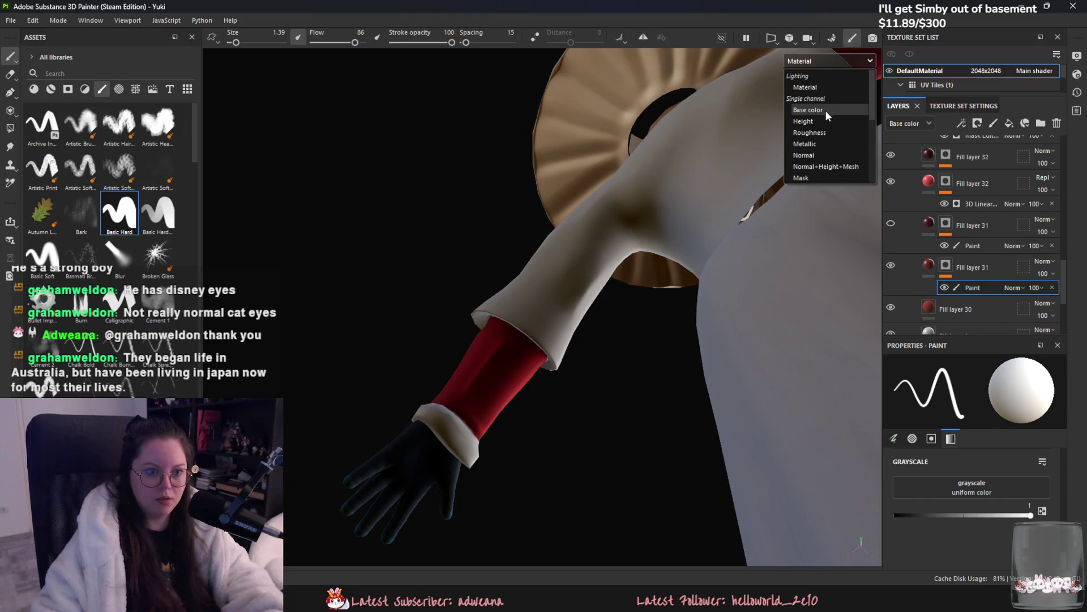
Step: Show only Base Color in the viewport and shade the front of the red sleeves
click(824, 110)
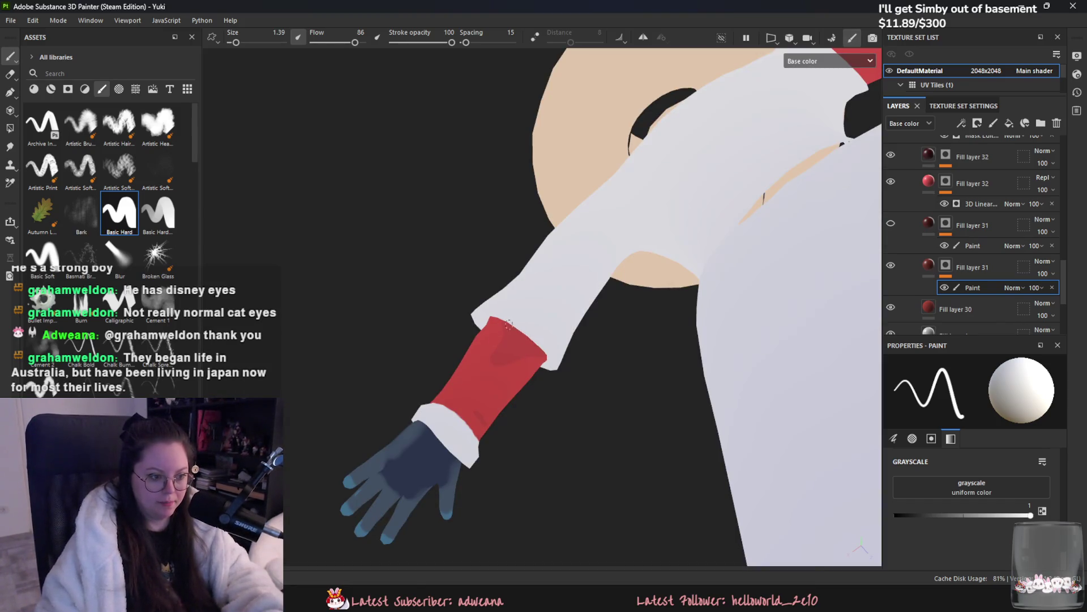
mouse_move(508, 370)
alt+mouse_down()
mouse_move(485, 419)
mouse_move(510, 388)
mouse_move(477, 310)
mouse_move(482, 346)
mouse_move(521, 385)
alt+mouse_up()
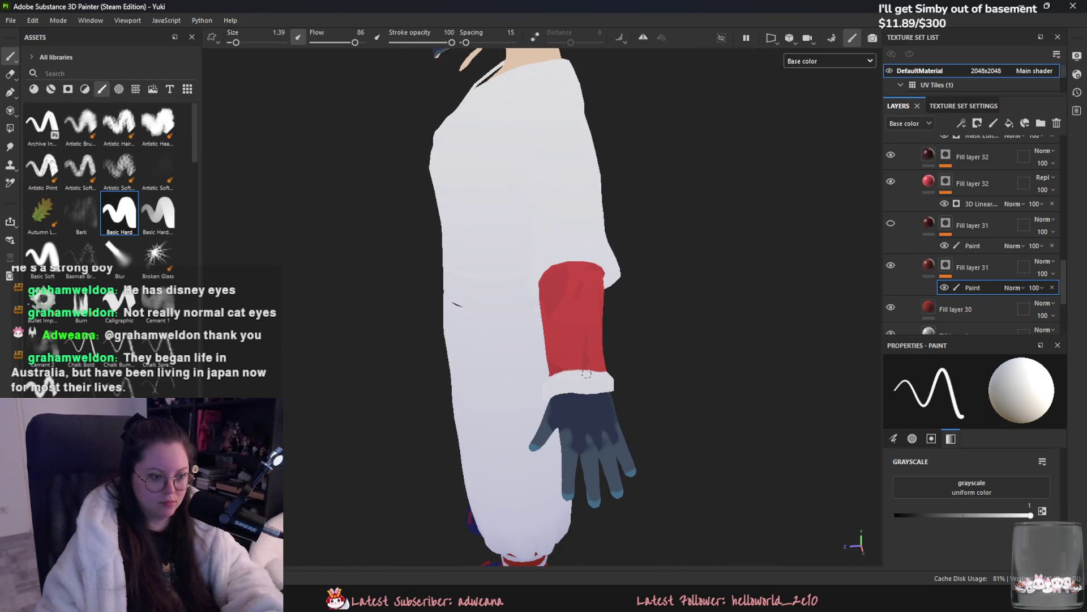
mouse_move(590, 369)
alt+mouse_down()
mouse_move(561, 382)
mouse_move(623, 364)
mouse_move(496, 279)
mouse_move(583, 308)
mouse_move(522, 327)
mouse_move(533, 294)
alt+mouse_up()
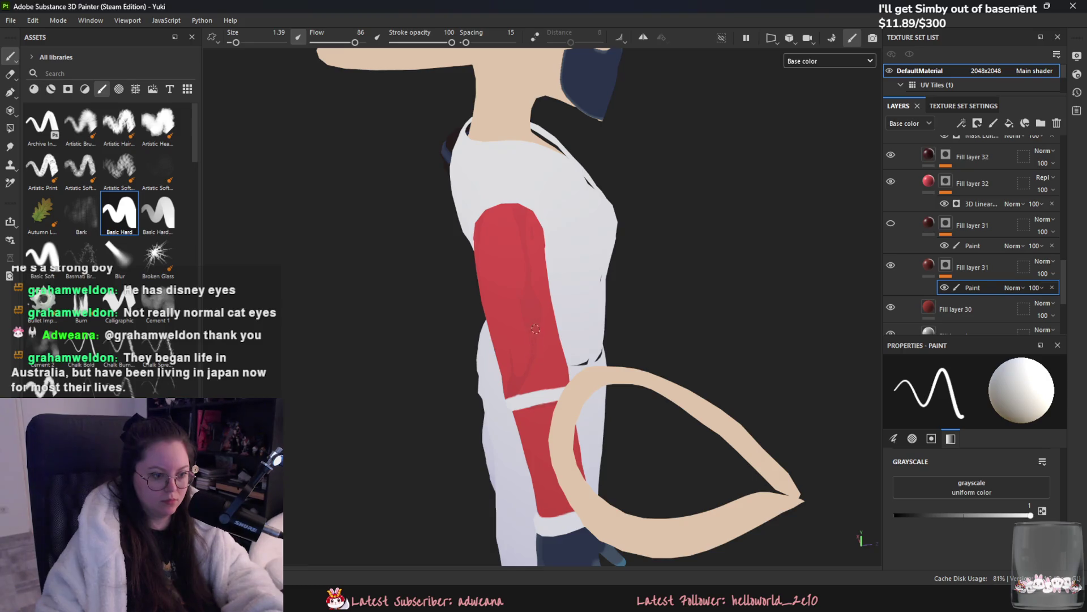
mouse_move(535, 379)
alt+mouse_down()
mouse_move(425, 377)
mouse_move(539, 349)
alt+mouse_up()
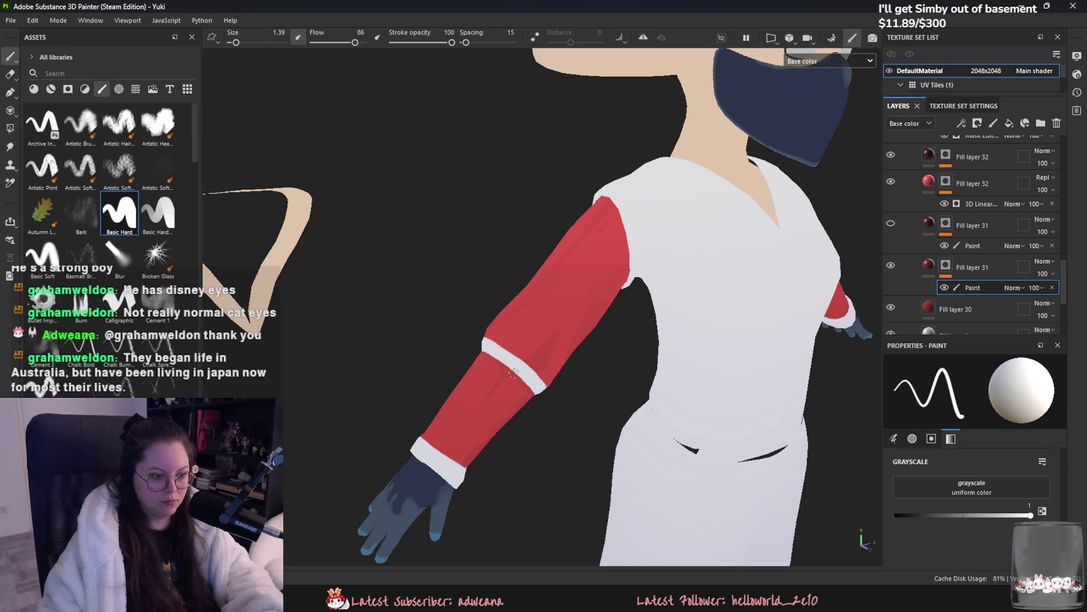
alt+drag(516, 396, 496, 369)
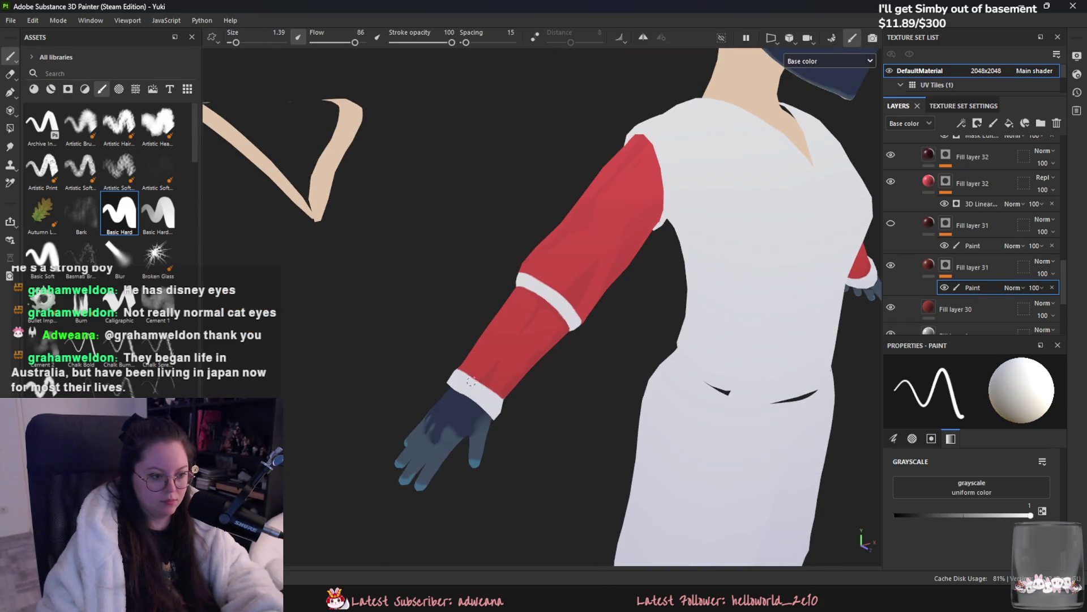
mouse_move(511, 353)
alt+mouse_down()
mouse_move(721, 432)
mouse_move(517, 364)
mouse_move(583, 315)
mouse_move(510, 328)
alt+mouse_up()
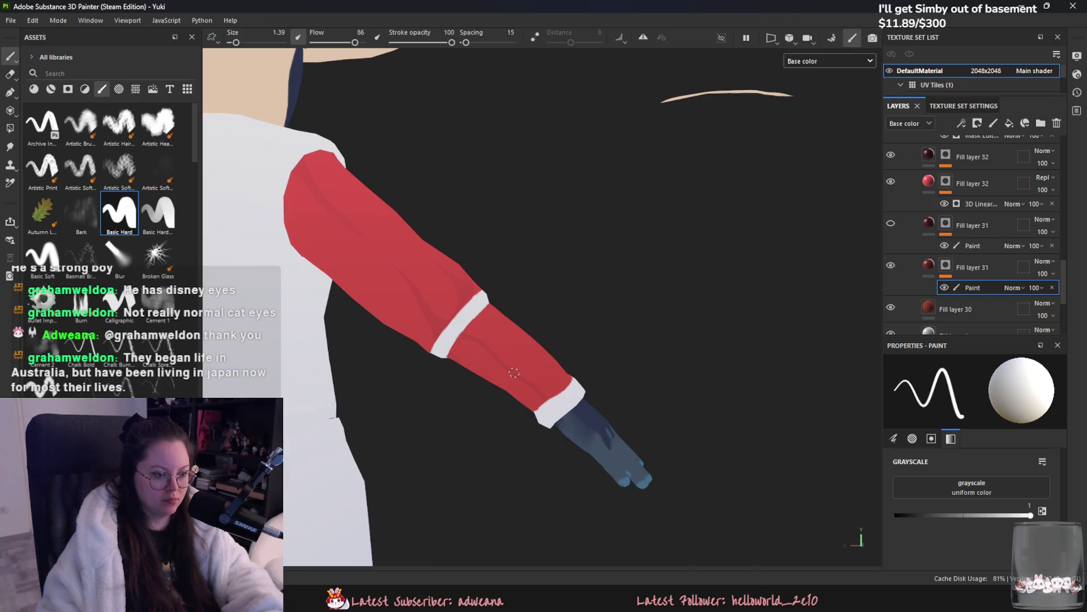
mouse_move(549, 376)
alt+mouse_down()
mouse_move(527, 461)
mouse_move(556, 444)
mouse_move(617, 348)
mouse_move(475, 313)
mouse_move(510, 317)
mouse_move(482, 333)
alt+mouse_up()
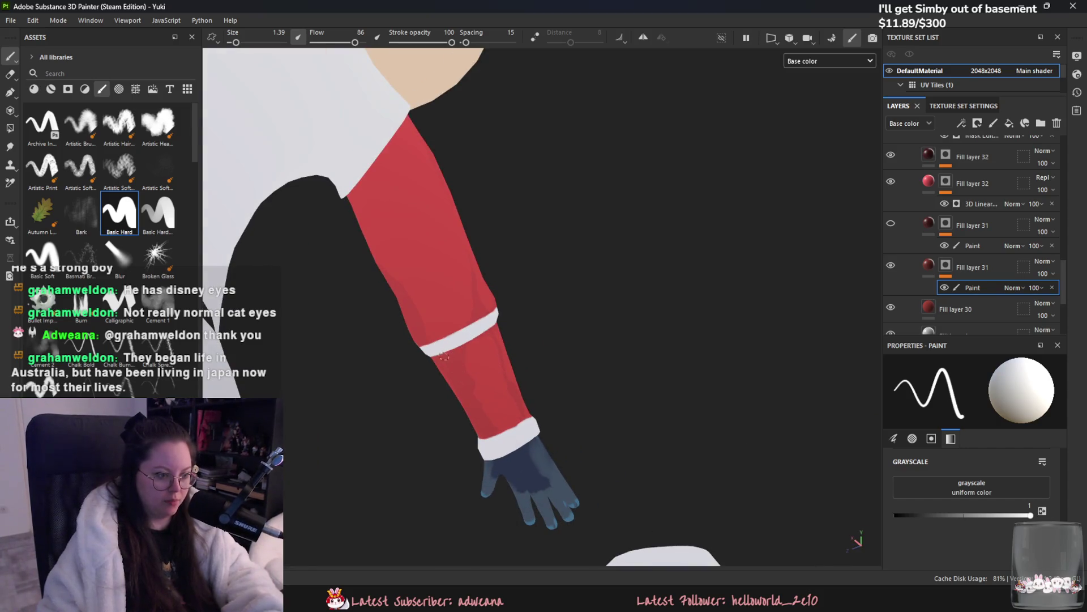
alt+drag(458, 374, 538, 338)
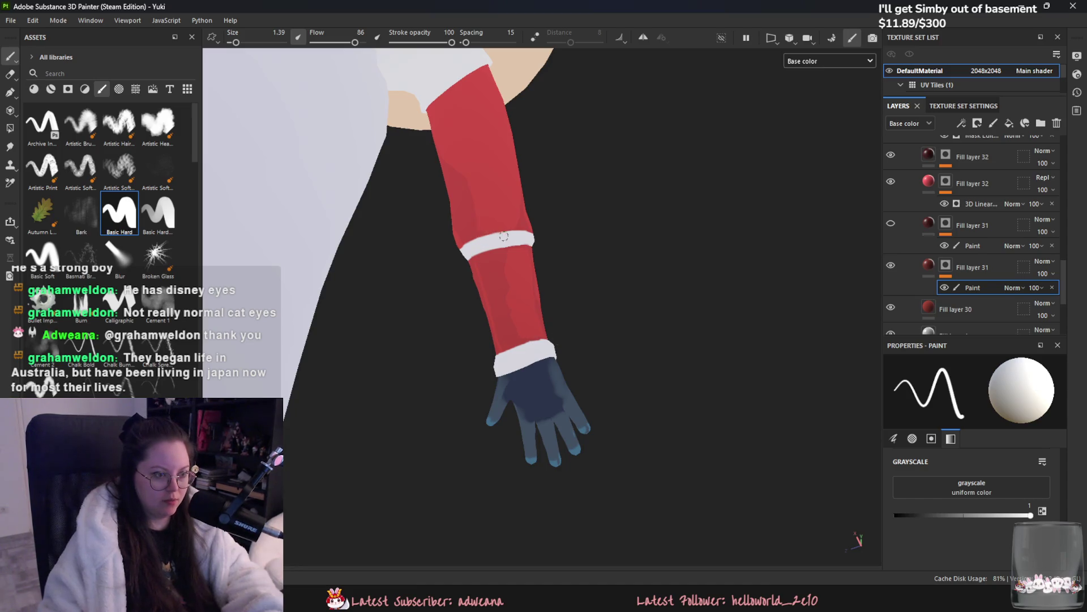
Step: Paint fold shading along the sleeve up close, then view the whole character
scroll(619, 311, up, 5)
mouse_move(619, 311)
alt+middle_down()
mouse_move(529, 279)
mouse_move(497, 380)
mouse_move(525, 508)
mouse_move(651, 488)
alt+middle_up()
scroll(537, 354, up, 2)
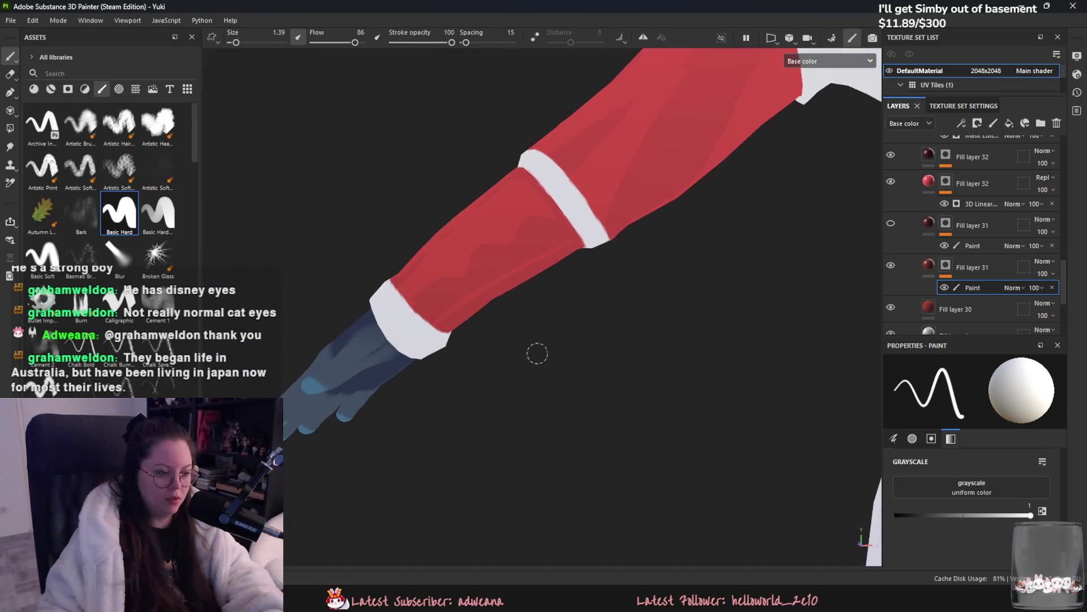
alt+drag(446, 322, 516, 299)
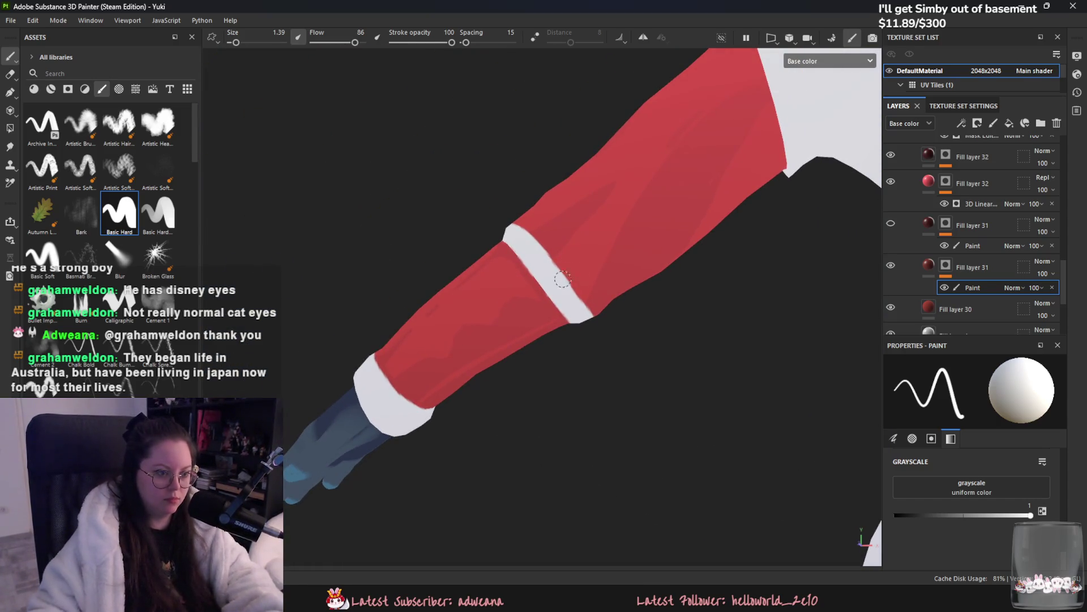
alt+drag(567, 266, 624, 275)
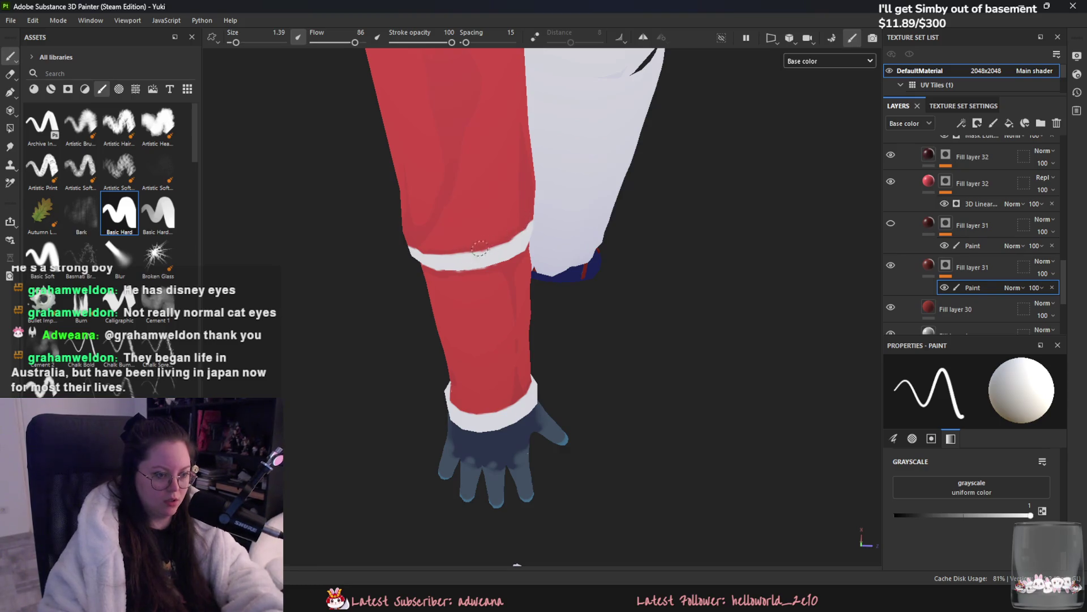
mouse_move(451, 264)
alt+mouse_down()
mouse_move(664, 204)
mouse_move(489, 291)
alt+mouse_up()
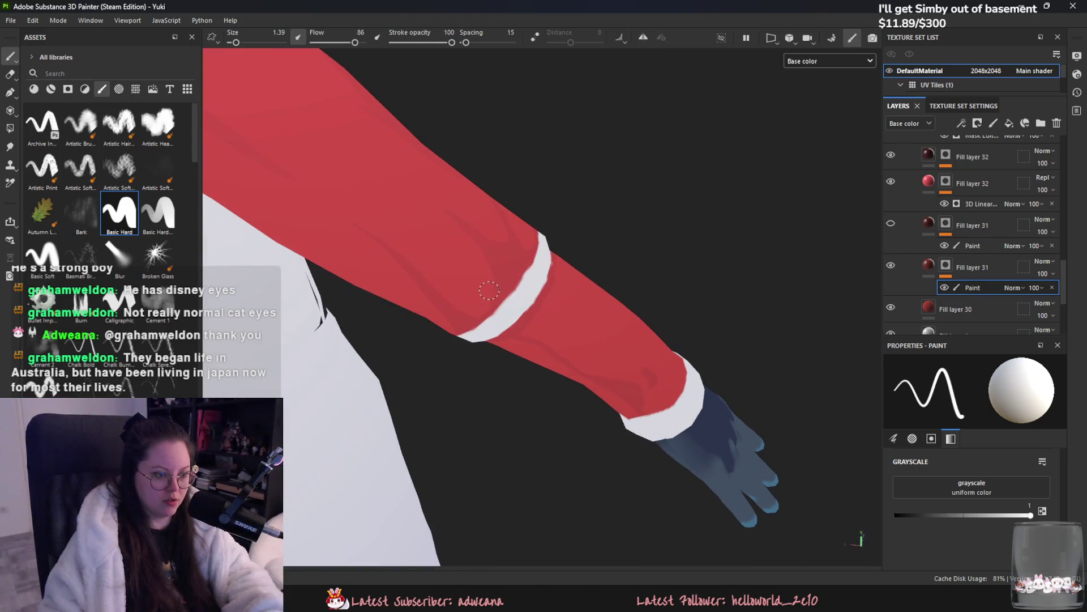
alt+drag(456, 351, 515, 266)
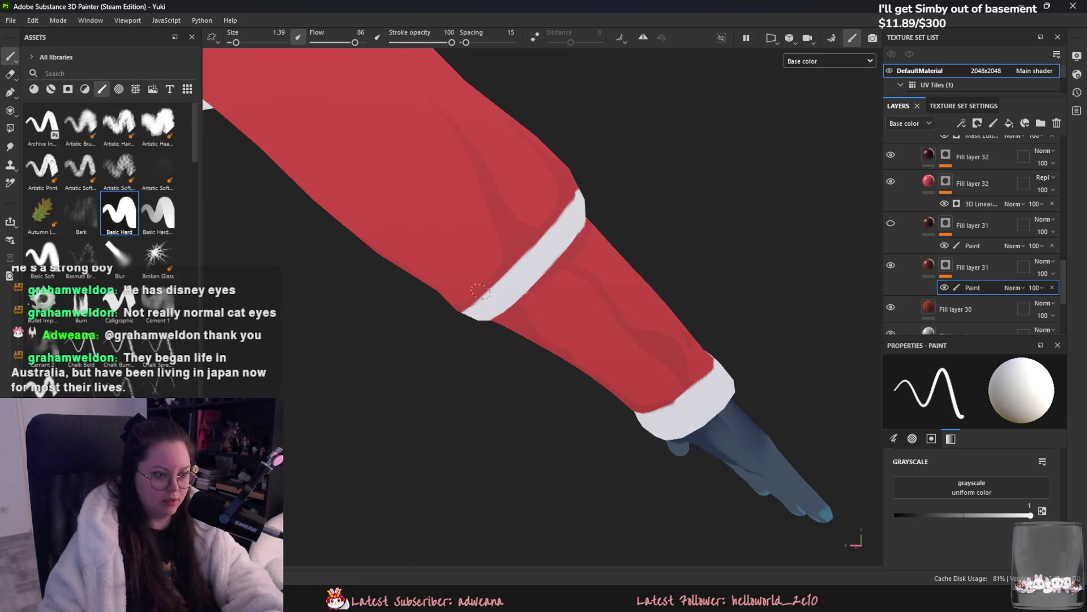
alt+drag(473, 311, 444, 291)
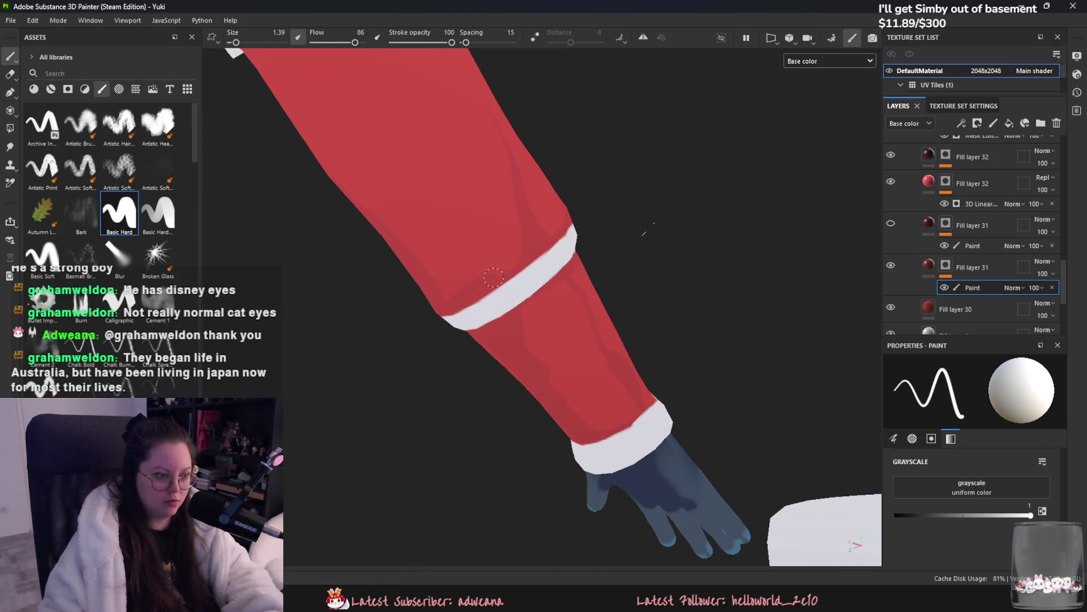
mouse_move(432, 311)
alt+mouse_down()
mouse_move(671, 288)
mouse_move(627, 315)
mouse_move(553, 315)
mouse_move(498, 369)
mouse_move(798, 86)
alt+mouse_up()
Step: Switch the viewport display back to the full Material view
click(815, 61)
click(810, 64)
alt+middle_drag(447, 243, 579, 254)
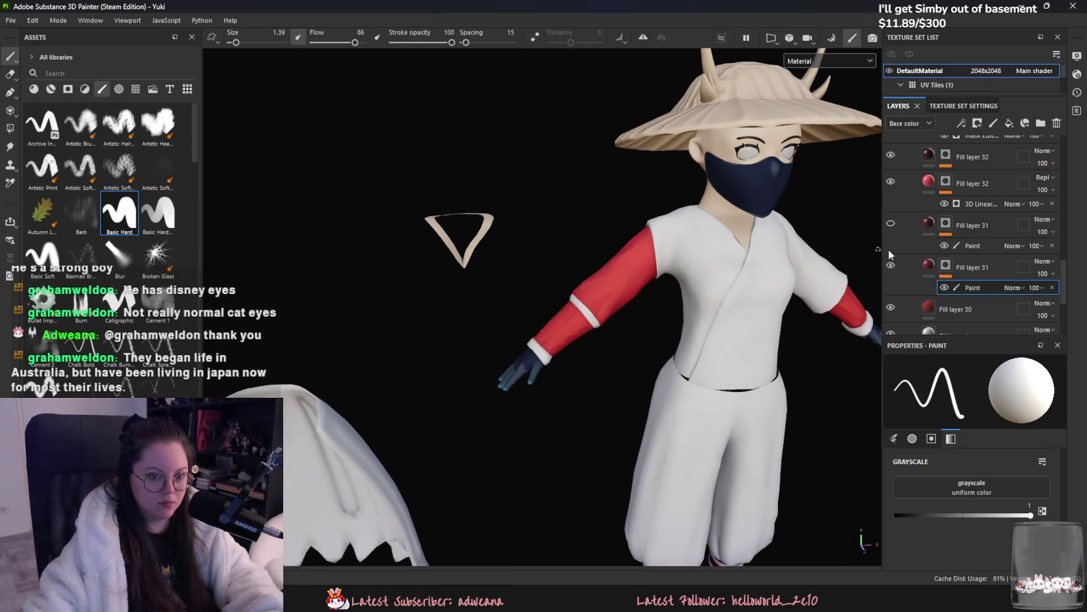
scroll(934, 255, up, 5)
Step: Polygon-fill the V-shaped strip red on the Red layer
click(974, 201)
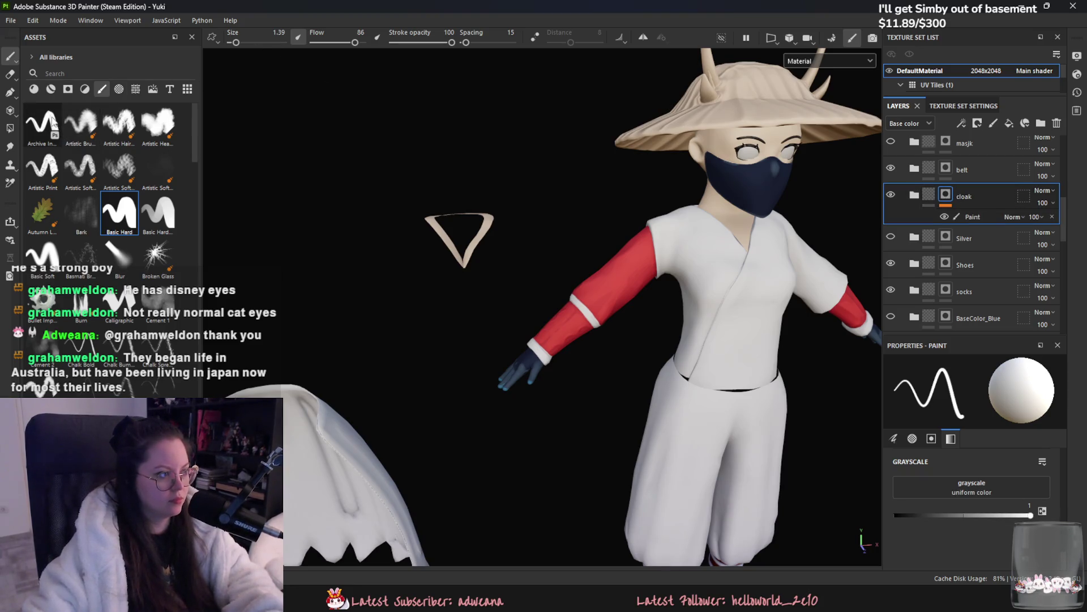
click(10, 128)
scroll(493, 280, up, 3)
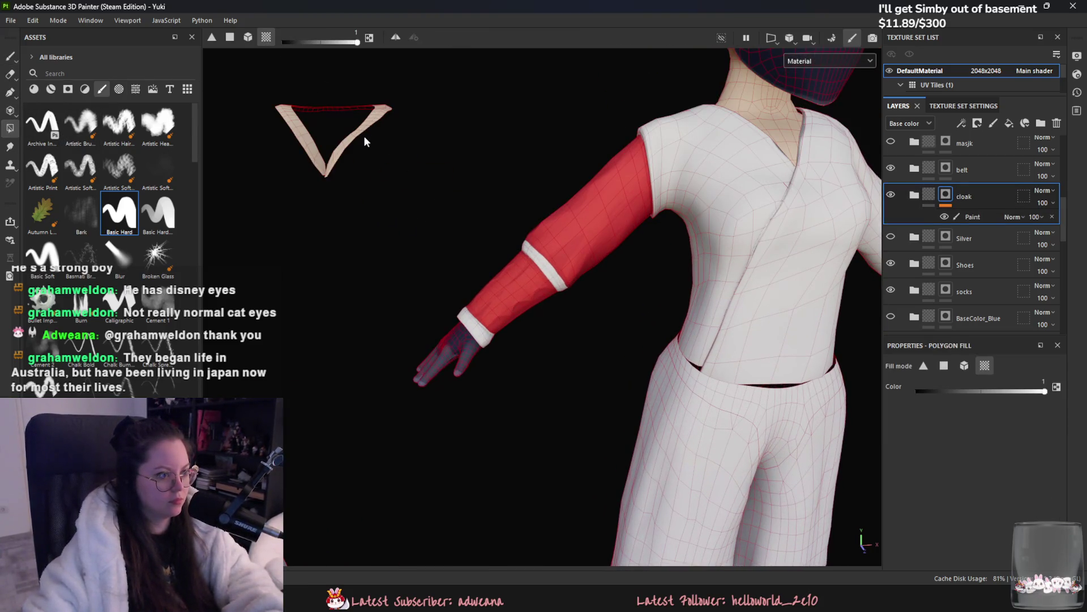
alt+drag(363, 138, 436, 290)
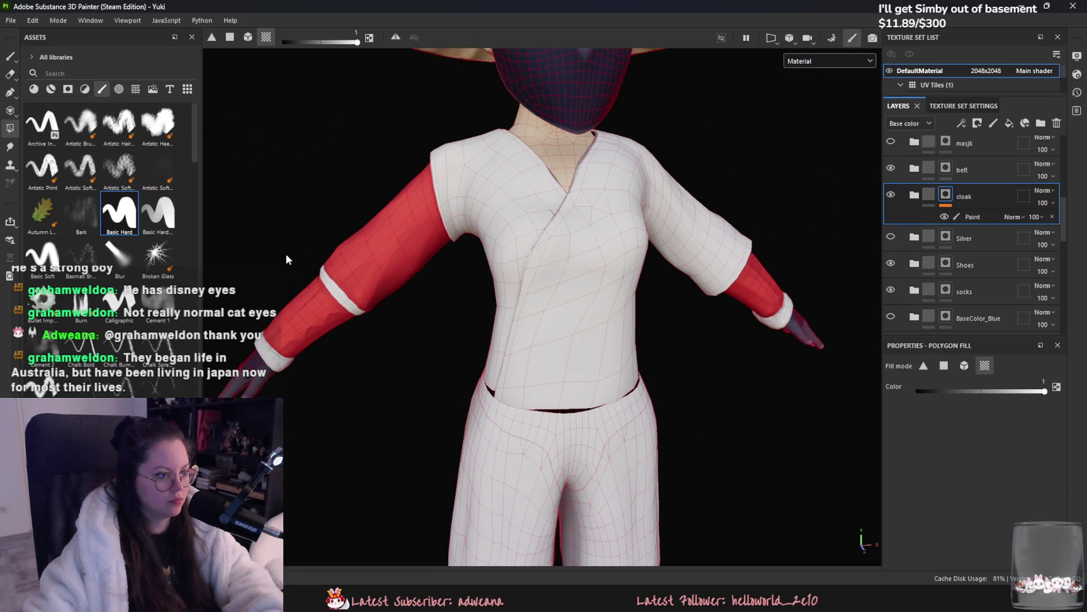
alt+drag(285, 253, 637, 284)
scroll(952, 304, down, 5)
click(951, 182)
click(562, 193)
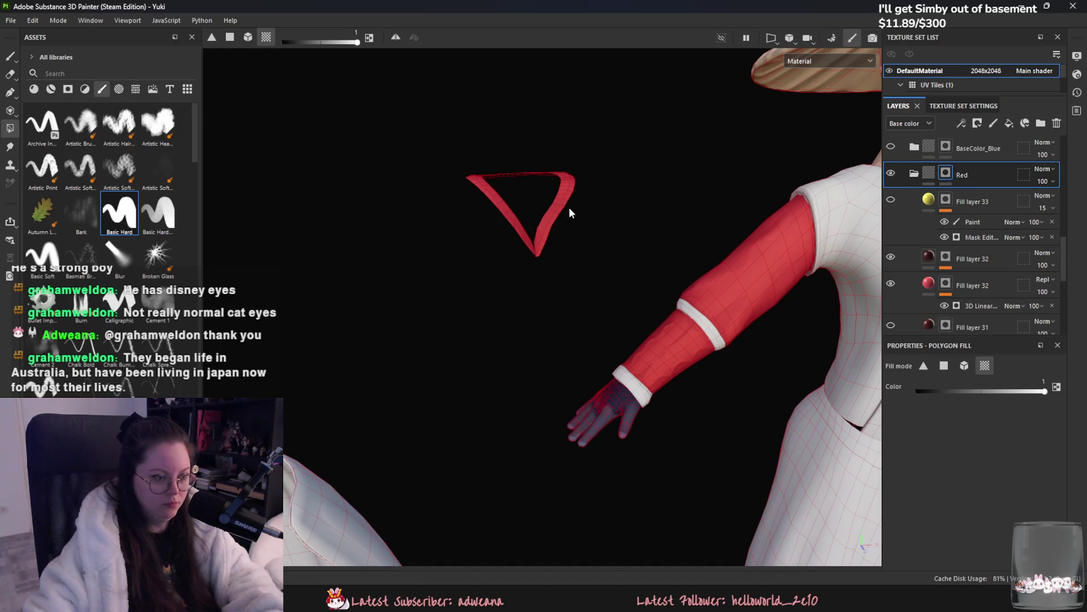
alt+drag(569, 213, 572, 300)
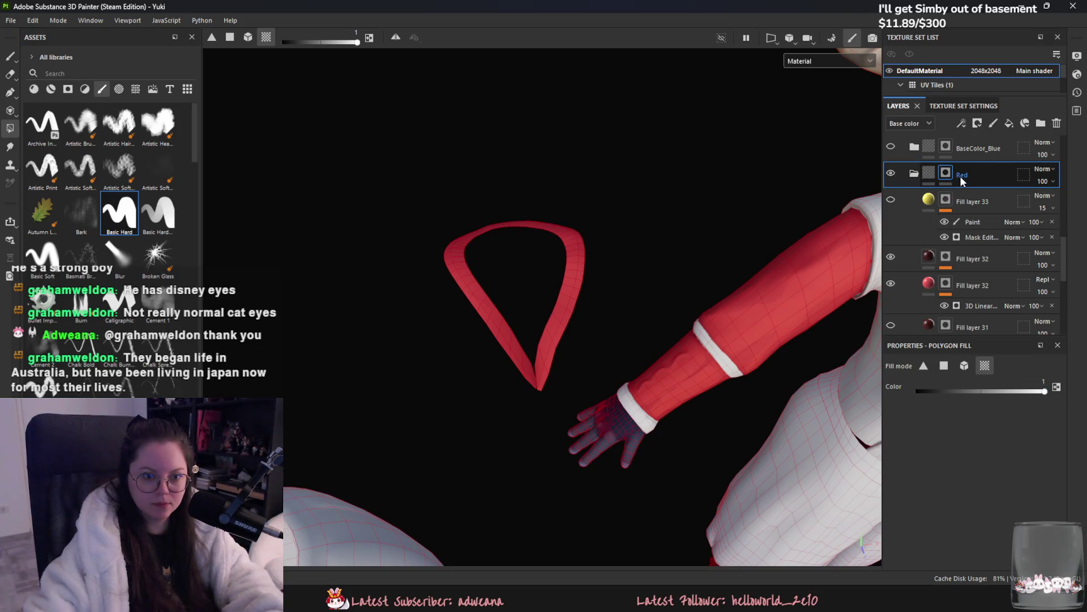
Step: Add a paint effect to the Red layer and load the Basic Hard brush
right_click(960, 176)
click(1008, 433)
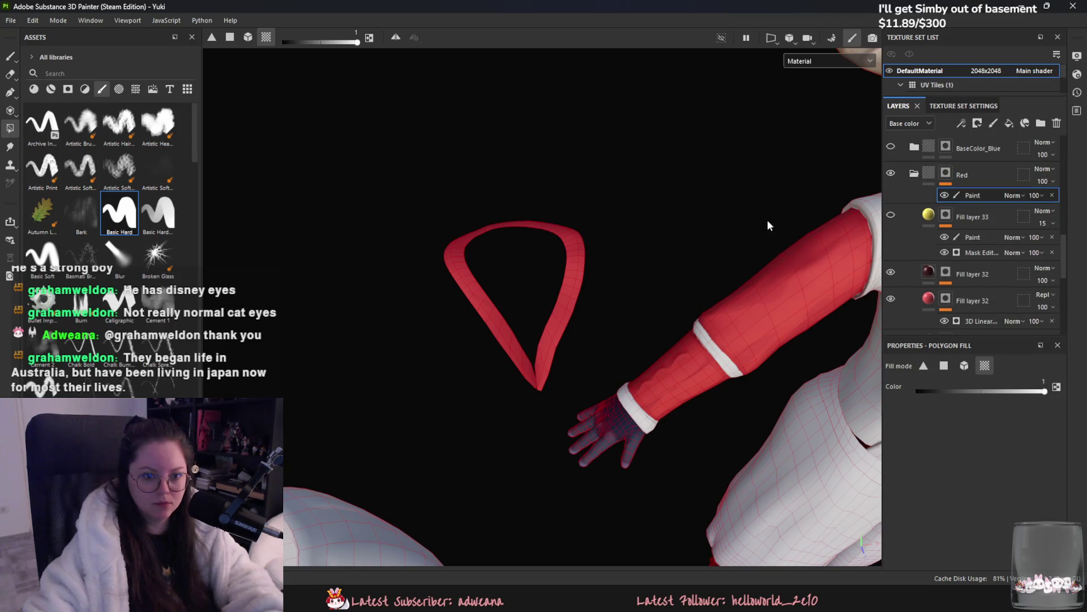
alt+drag(767, 220, 596, 297)
key(1)
click(119, 213)
mouse_move(338, 104)
alt+mouse_down()
mouse_move(408, 324)
mouse_move(522, 274)
mouse_move(555, 171)
mouse_move(560, 277)
alt+mouse_up()
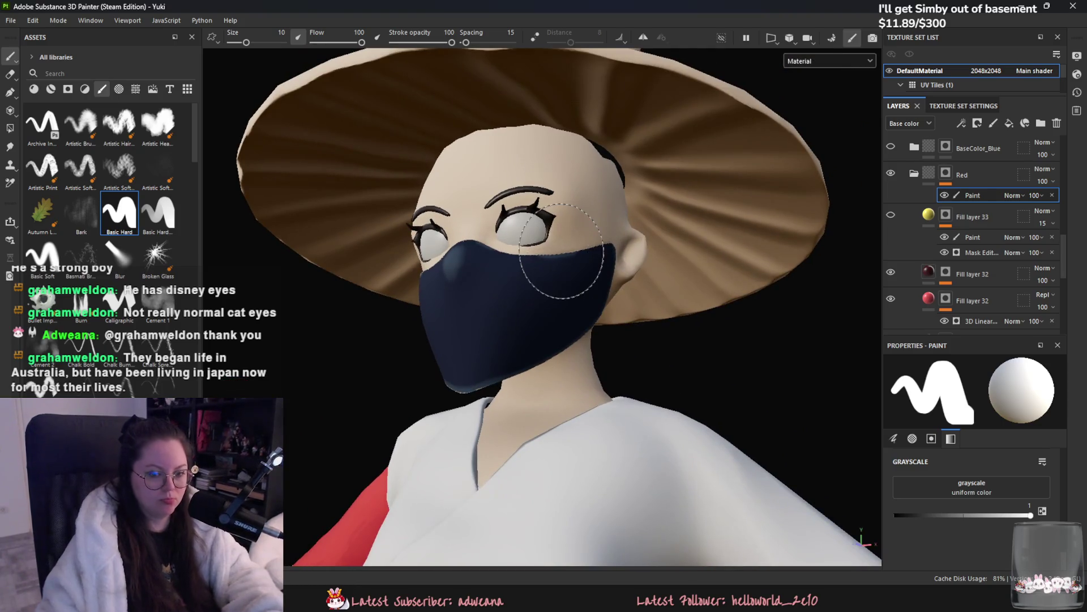
Step: Toggle layer visibility, including Shoes, to find which layer holds the face mask
scroll(917, 187, up, 3)
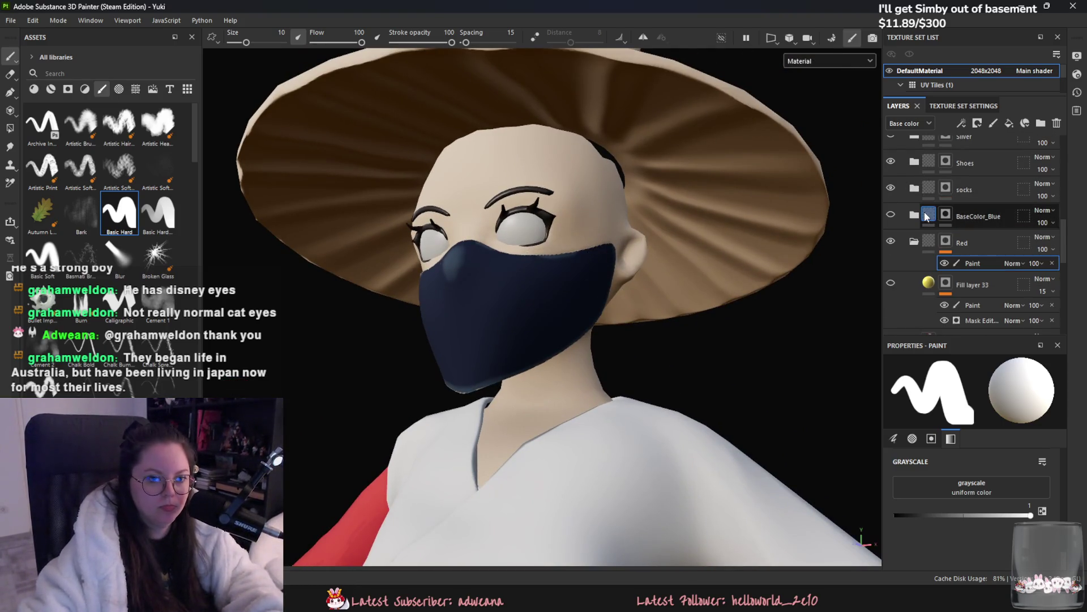
scroll(953, 264, up, 2)
click(892, 195)
click(891, 195)
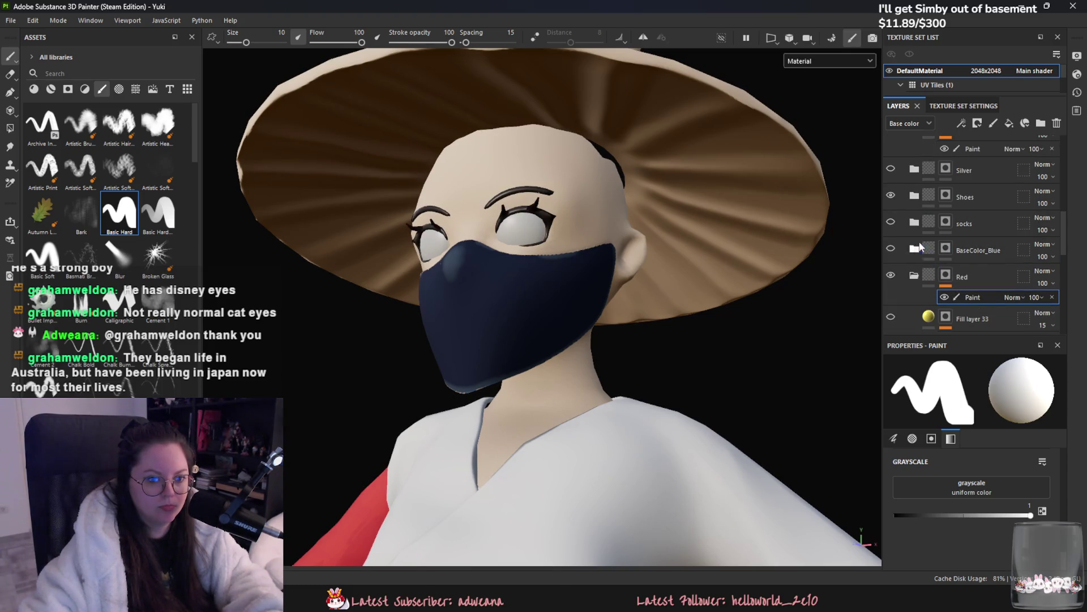
scroll(943, 260, up, 3)
click(889, 194)
click(890, 194)
click(891, 169)
click(930, 171)
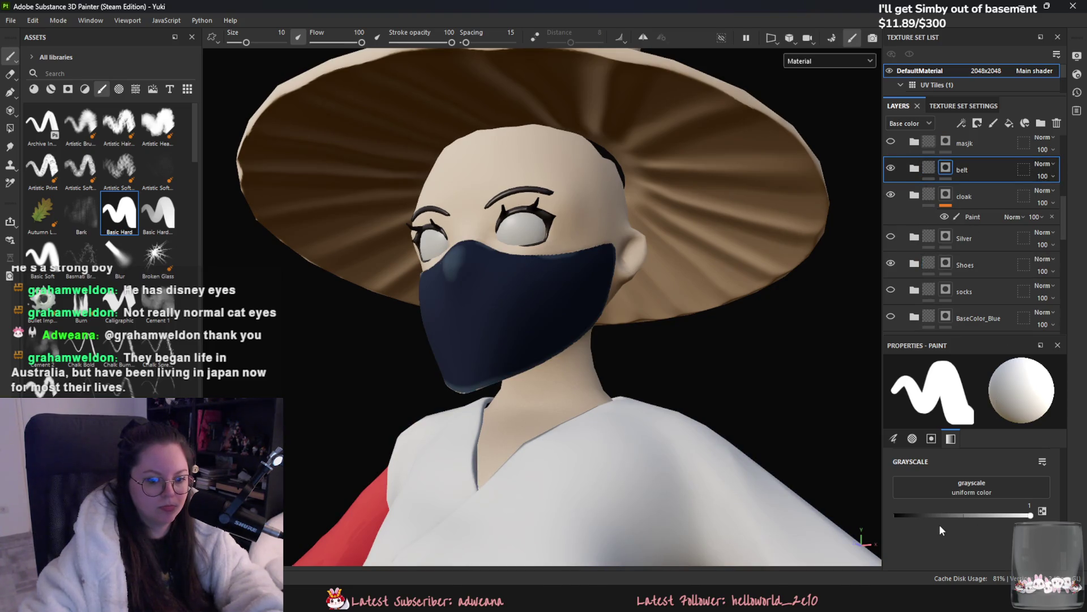
Step: Hide the belt layer to remove the face mask, then select the Red folder
click(896, 515)
click(10, 128)
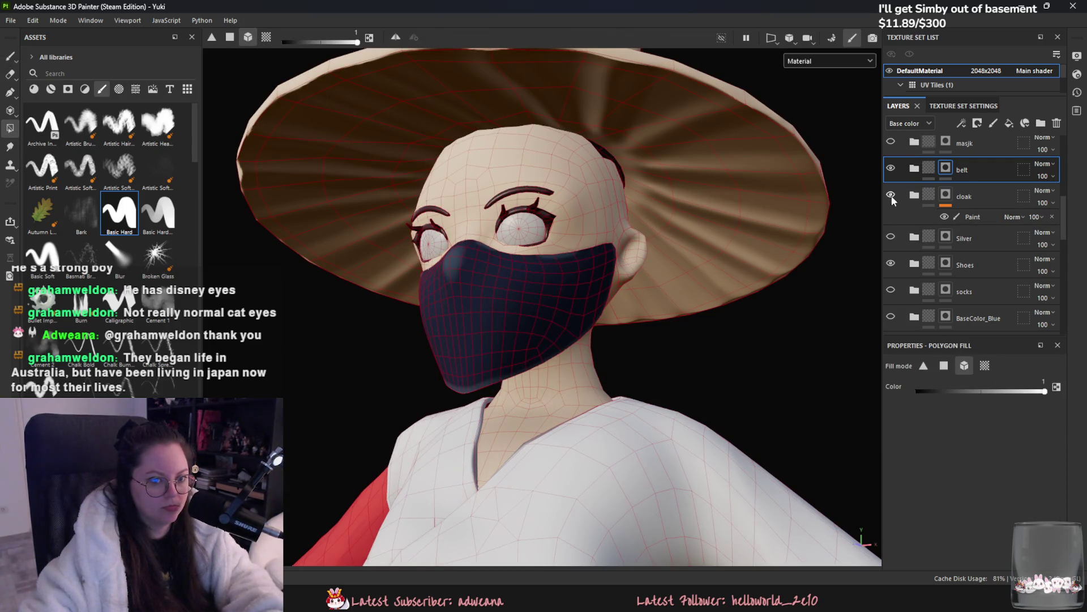
click(965, 266)
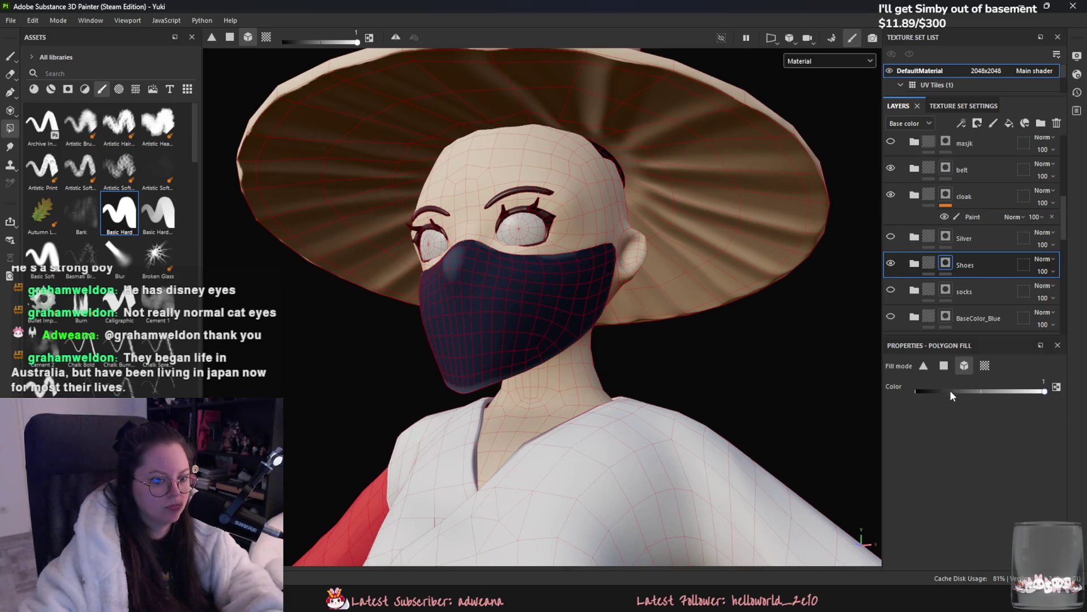
scroll(979, 289, down, 2)
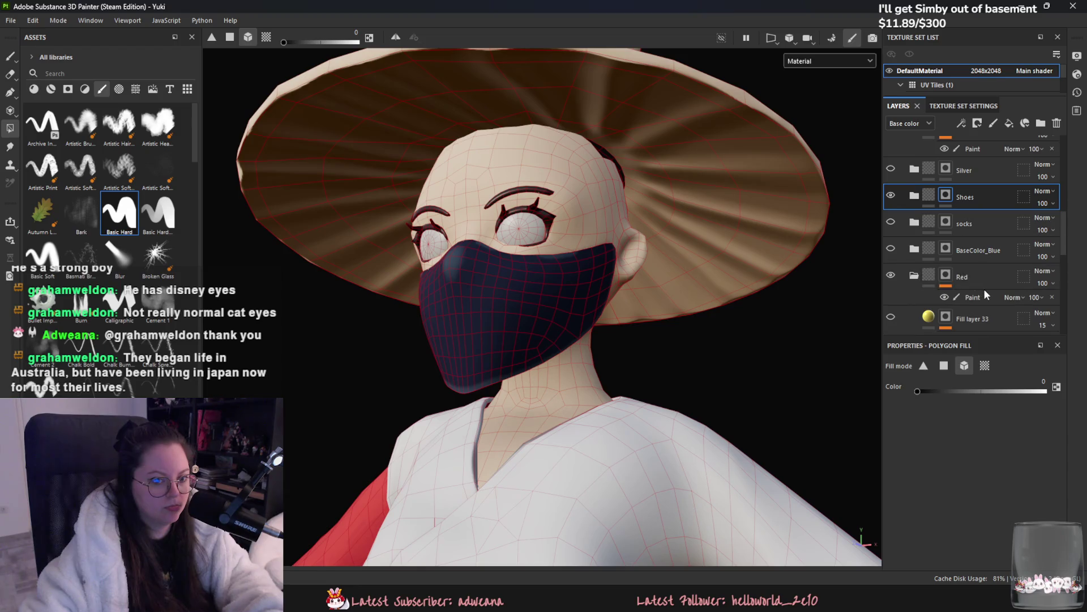
scroll(968, 273, up, 2)
click(891, 169)
scroll(996, 293, down, 5)
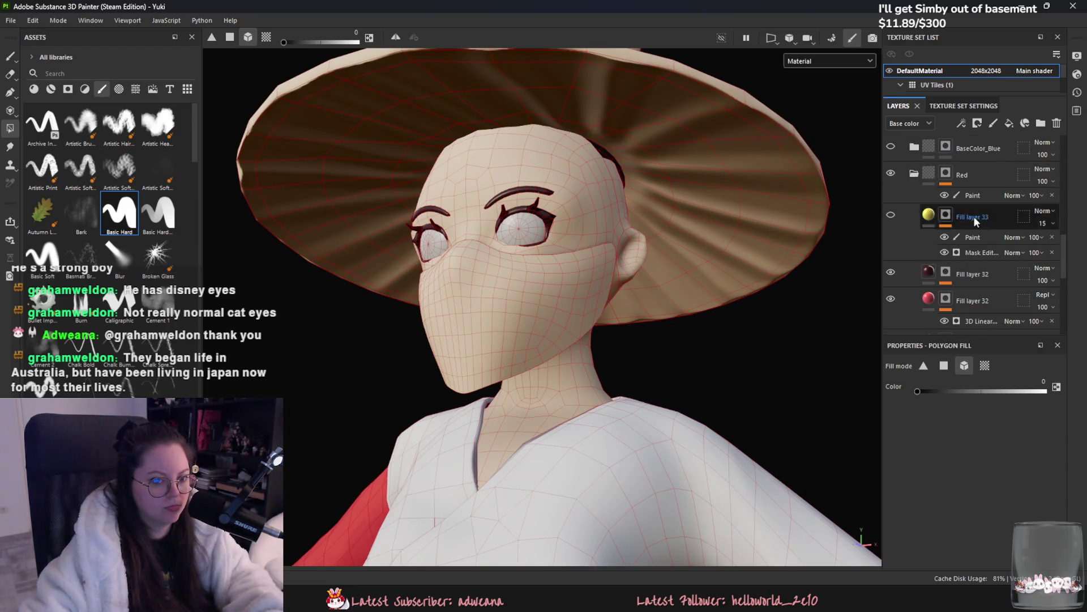
click(974, 181)
Step: Polygon-fill the face mask red on the Red layer
key(x)
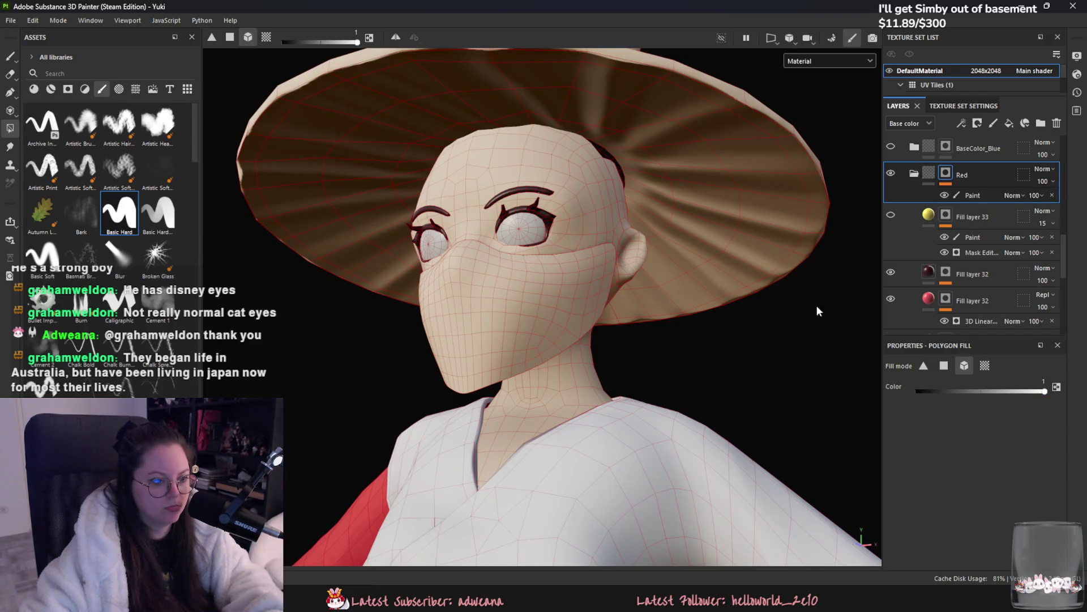
click(607, 286)
mouse_move(606, 285)
alt+mouse_down()
mouse_move(759, 318)
mouse_move(838, 300)
alt+mouse_up()
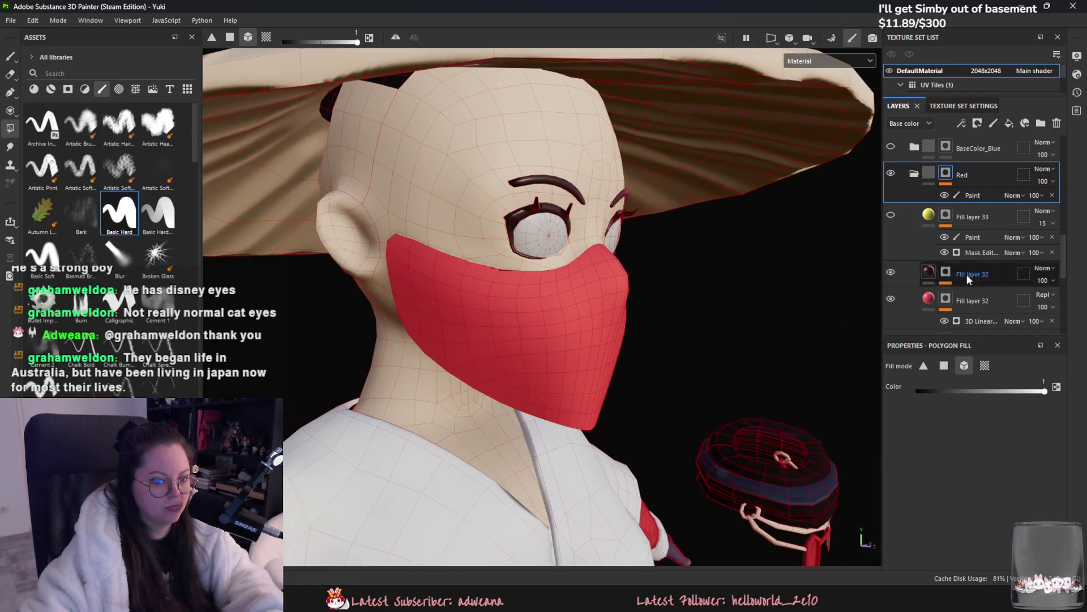
scroll(1012, 250, up, 6)
Step: Add a paint effect to the belt layer, choose the brush and enable symmetry
click(989, 274)
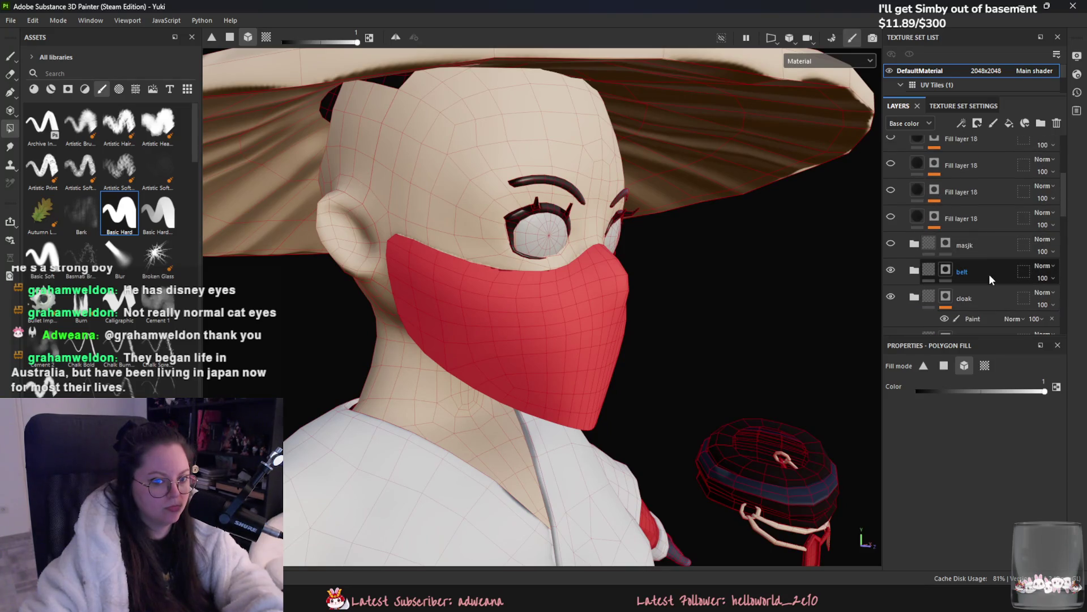
right_click(960, 272)
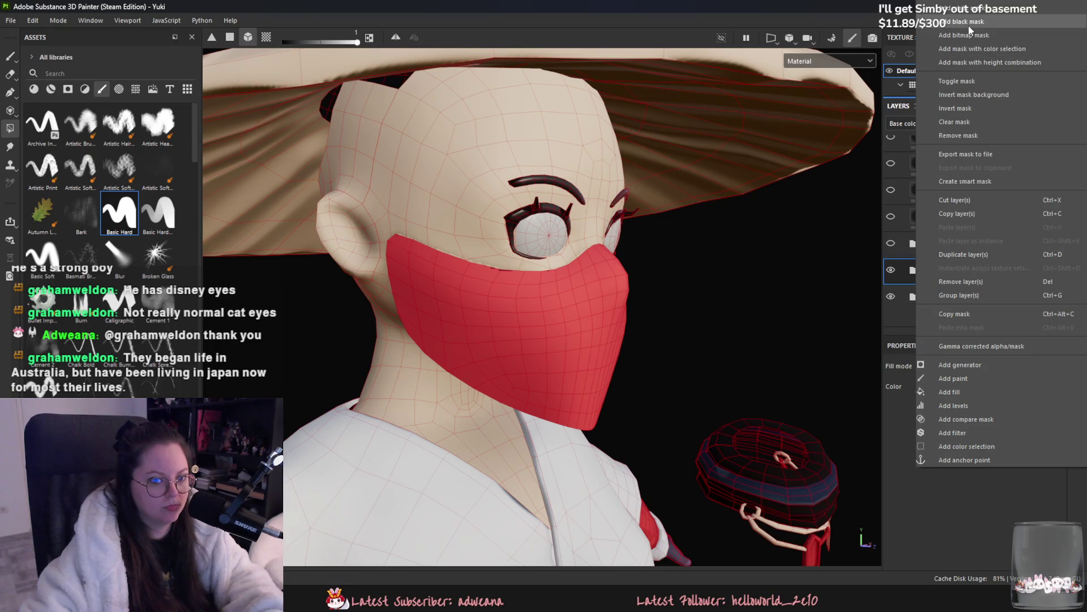
click(999, 378)
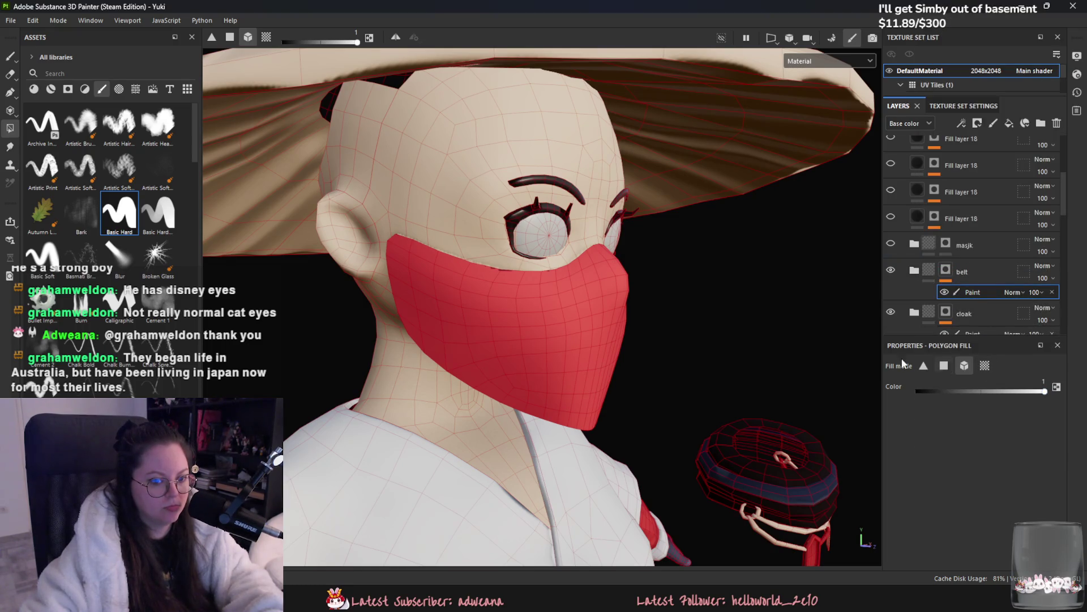
click(10, 56)
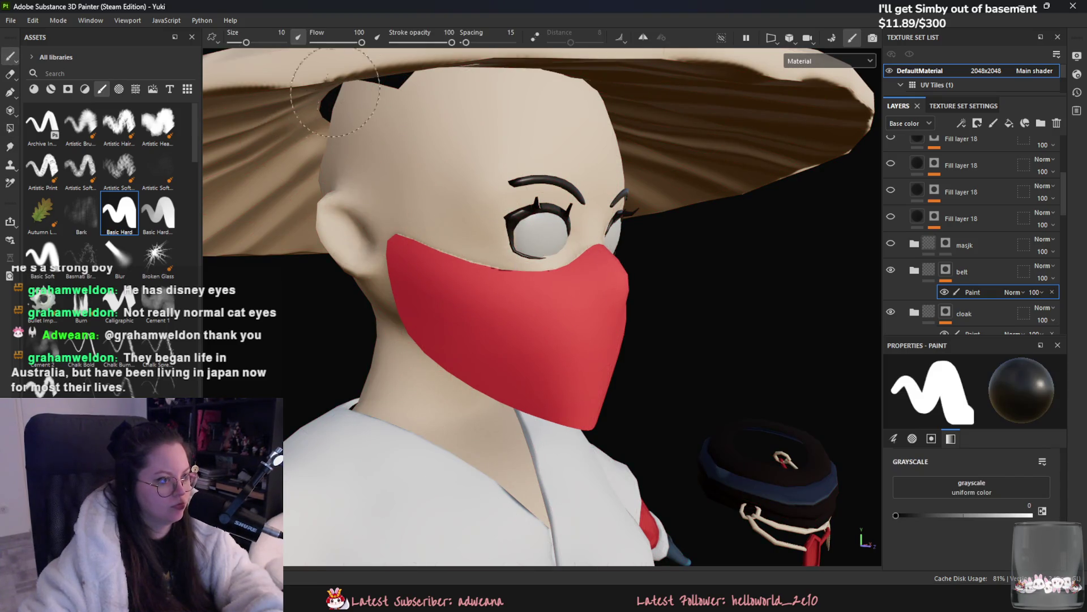
click(644, 38)
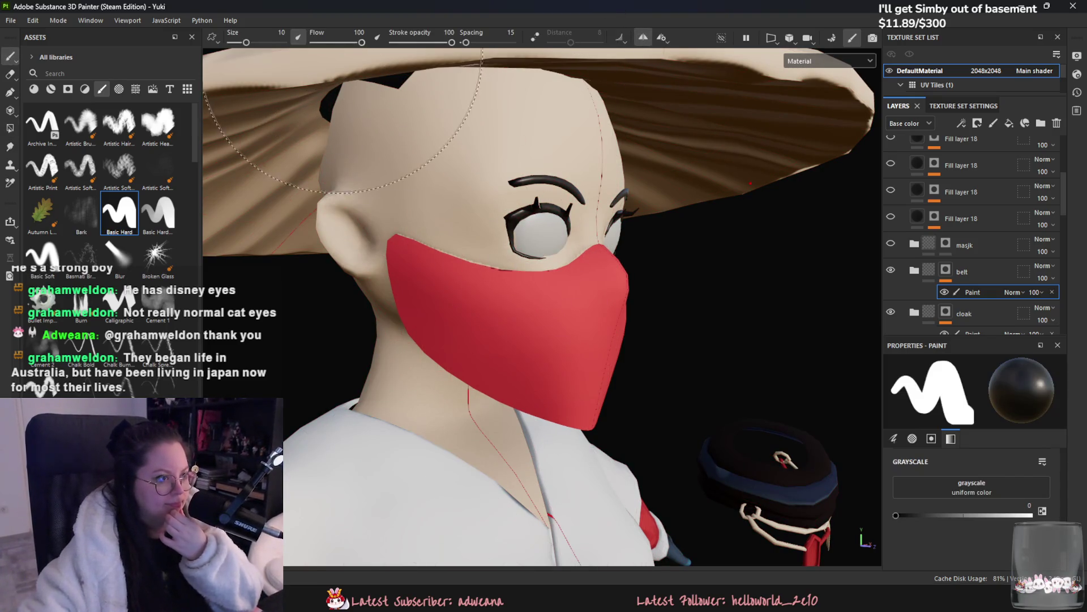